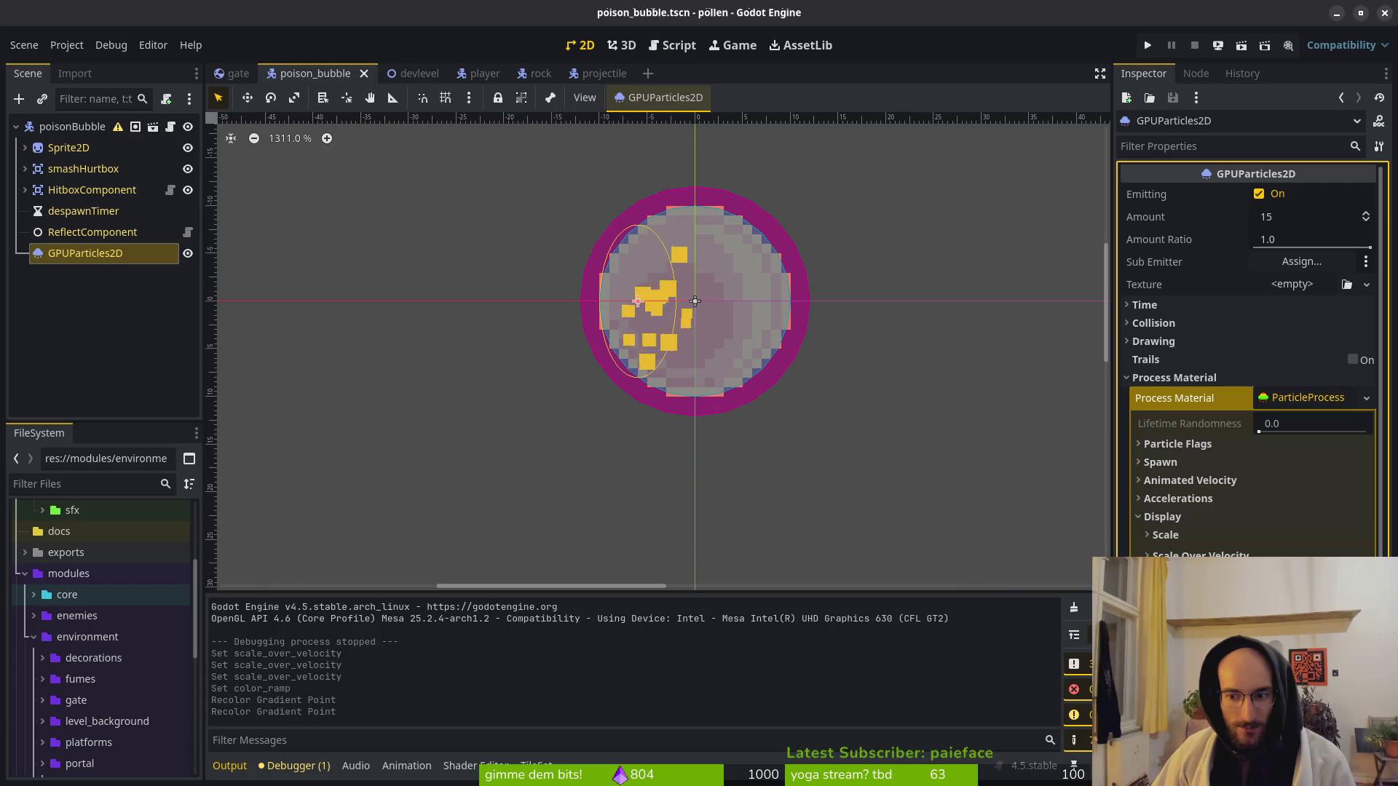
Compare against the projectile scene's particles, then collapse Color Curves and scroll down to Material.
{"action": "scroll", "coordinate": [1249, 364], "scroll_direction": "down", "scroll_amount": 3}
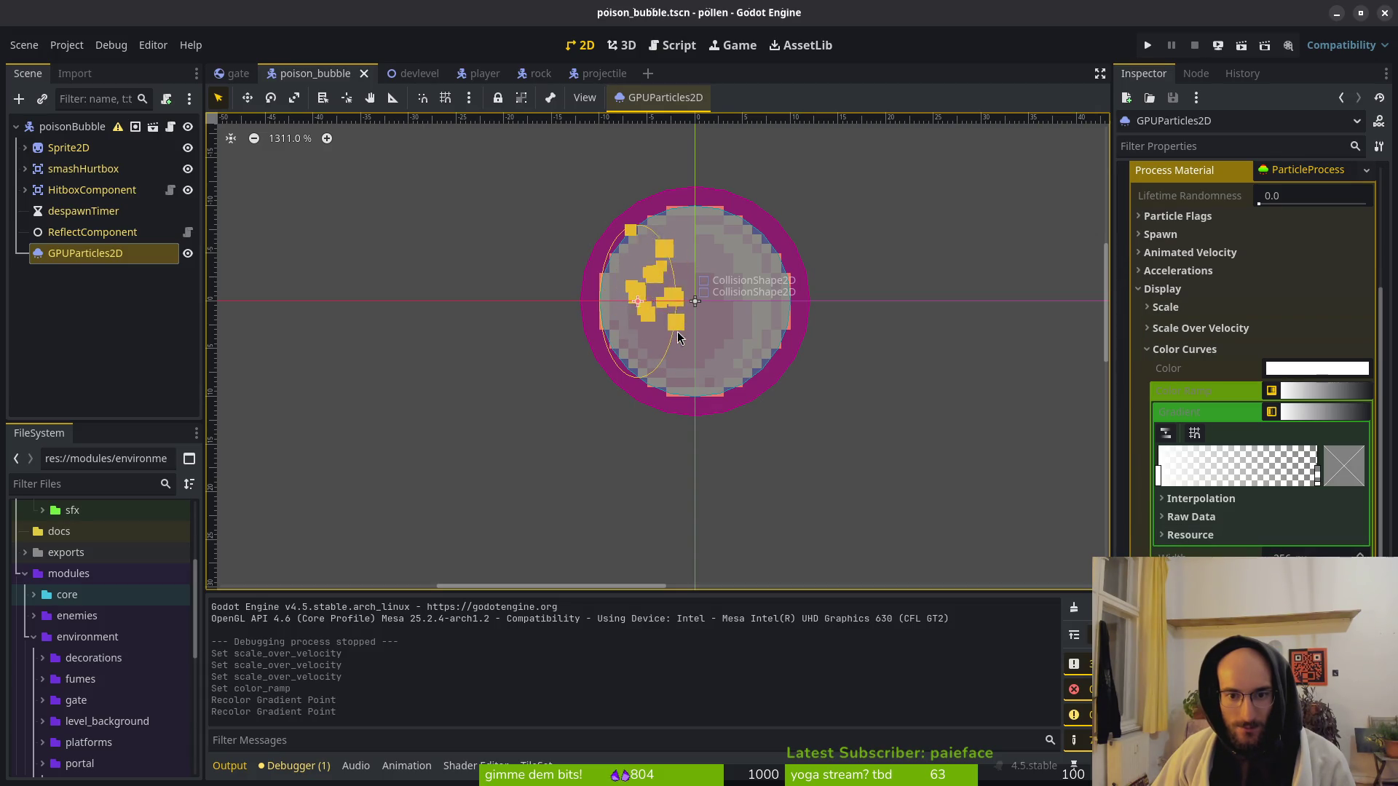
{"action": "left_click", "coordinate": [604, 73]}
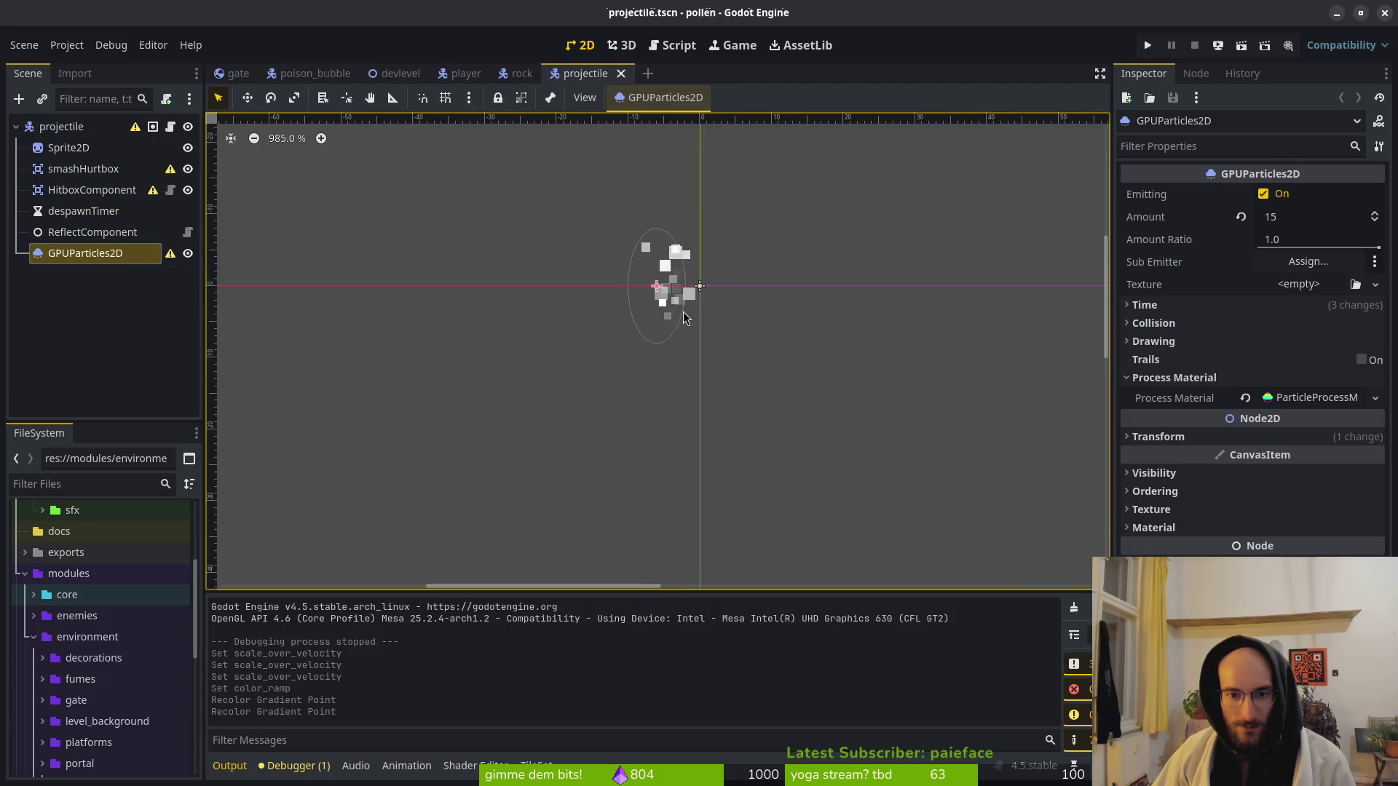
{"action": "left_click", "coordinate": [315, 74]}
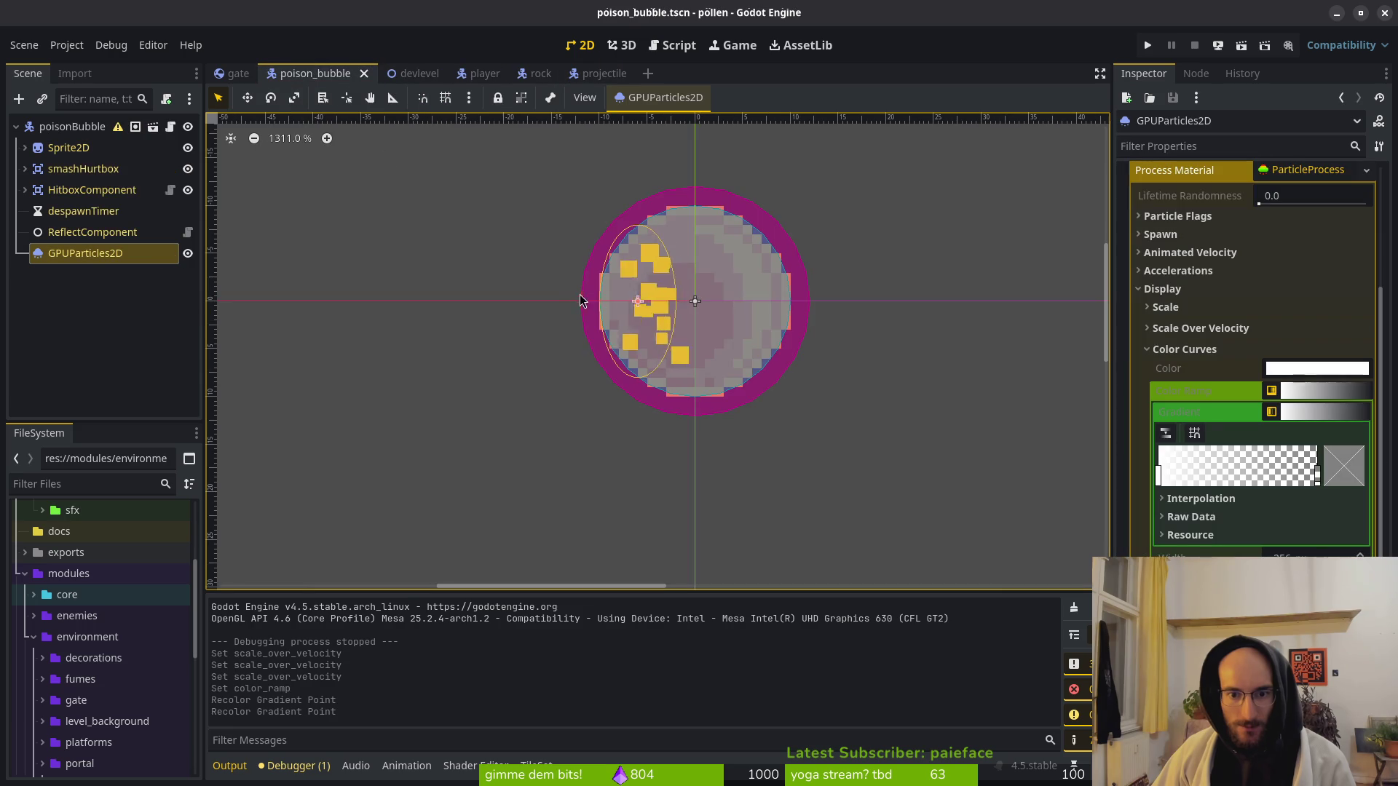
{"action": "left_click", "coordinate": [1185, 350]}
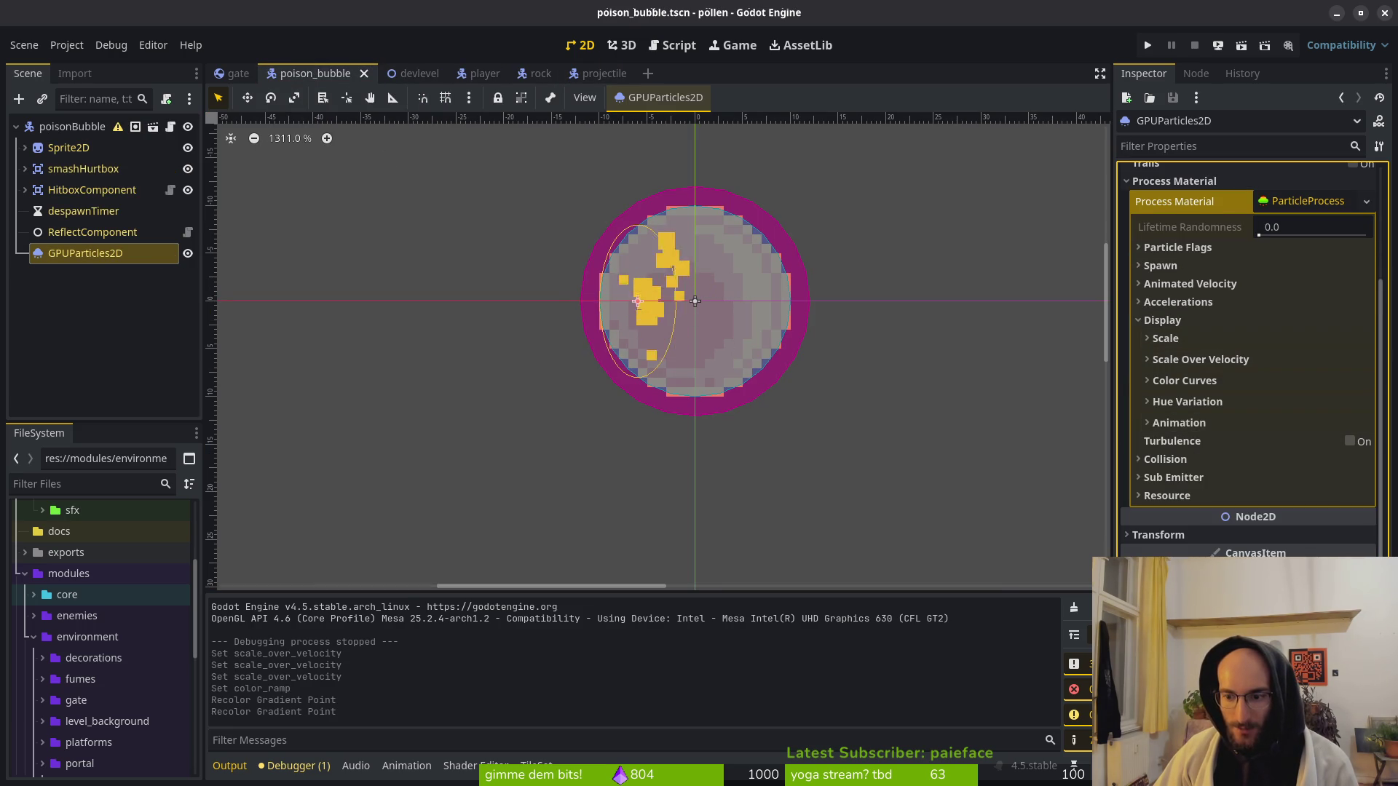
{"action": "scroll", "coordinate": [1249, 357], "scroll_direction": "down", "scroll_amount": 4}
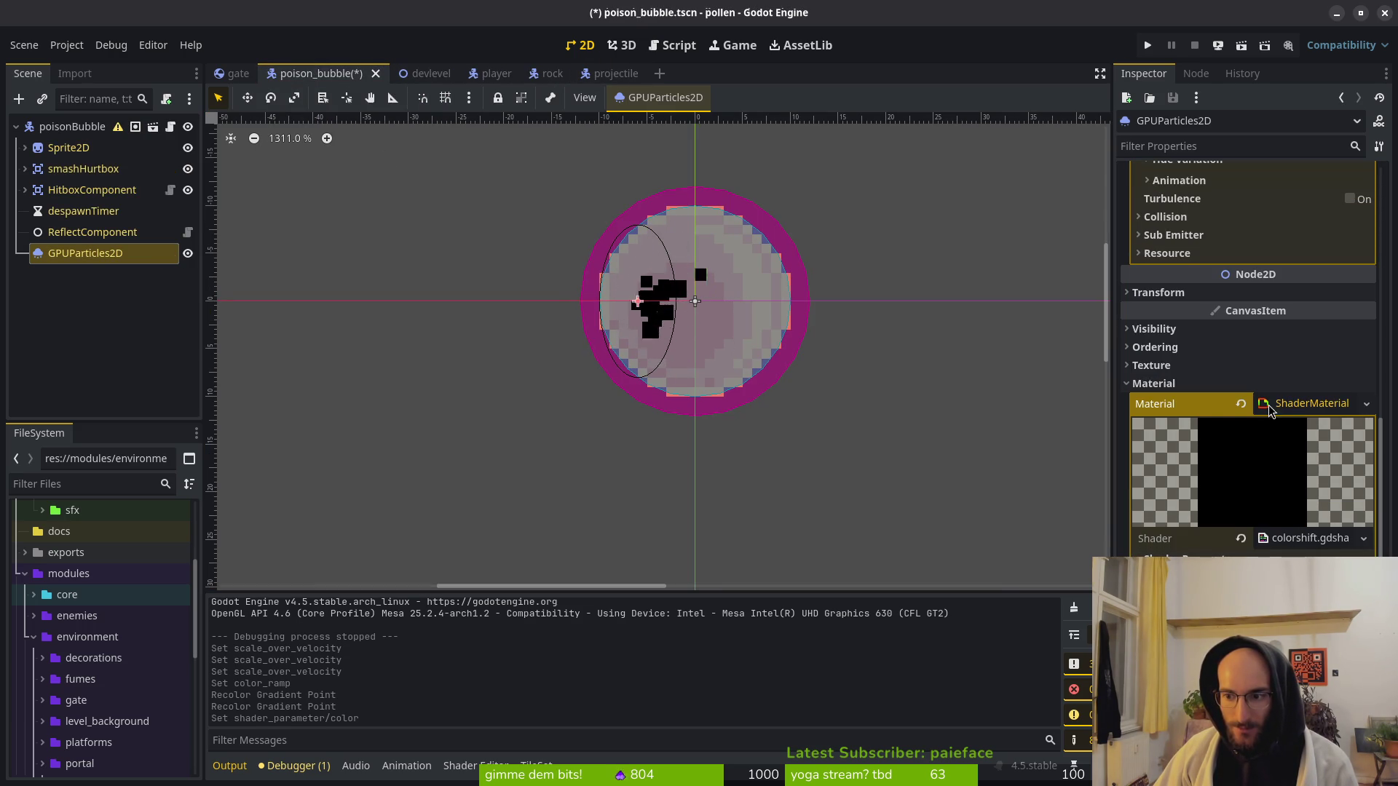
Revert the particles' material to default and re-expand the Color Curves settings.
{"action": "left_click", "coordinate": [1241, 404]}
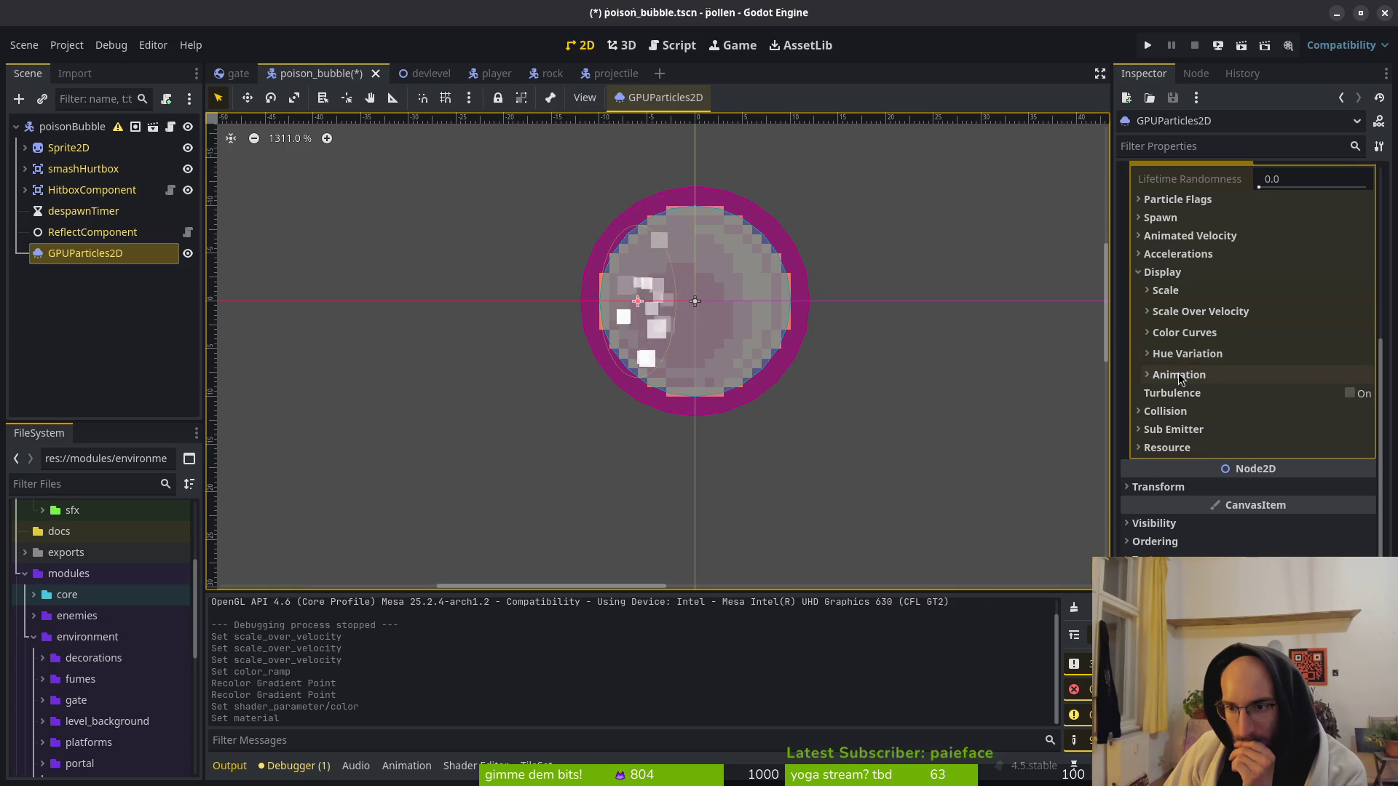
{"action": "left_click", "coordinate": [1184, 333]}
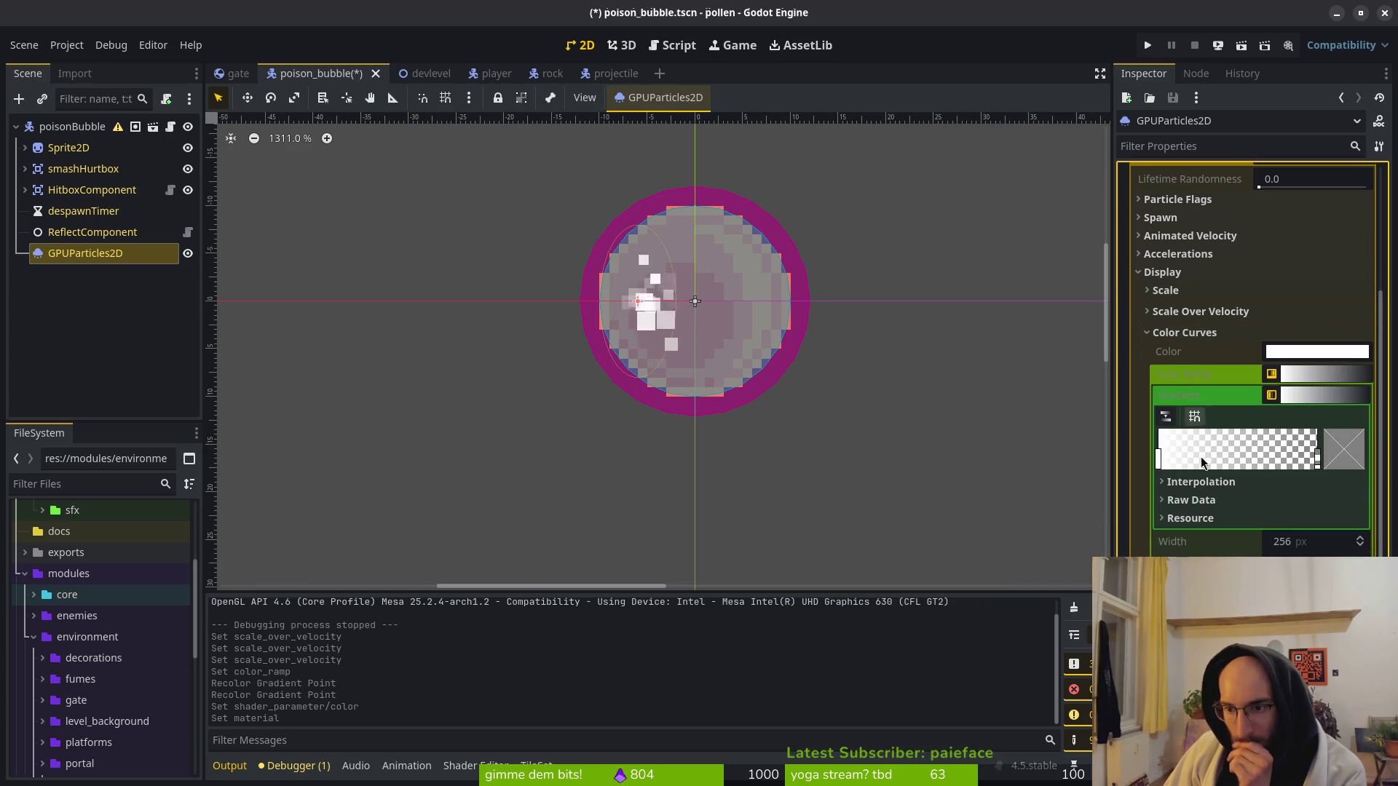
Set the Color Ramp's left stop to hex eab82e.
{"action": "double_click", "coordinate": [1160, 459]}
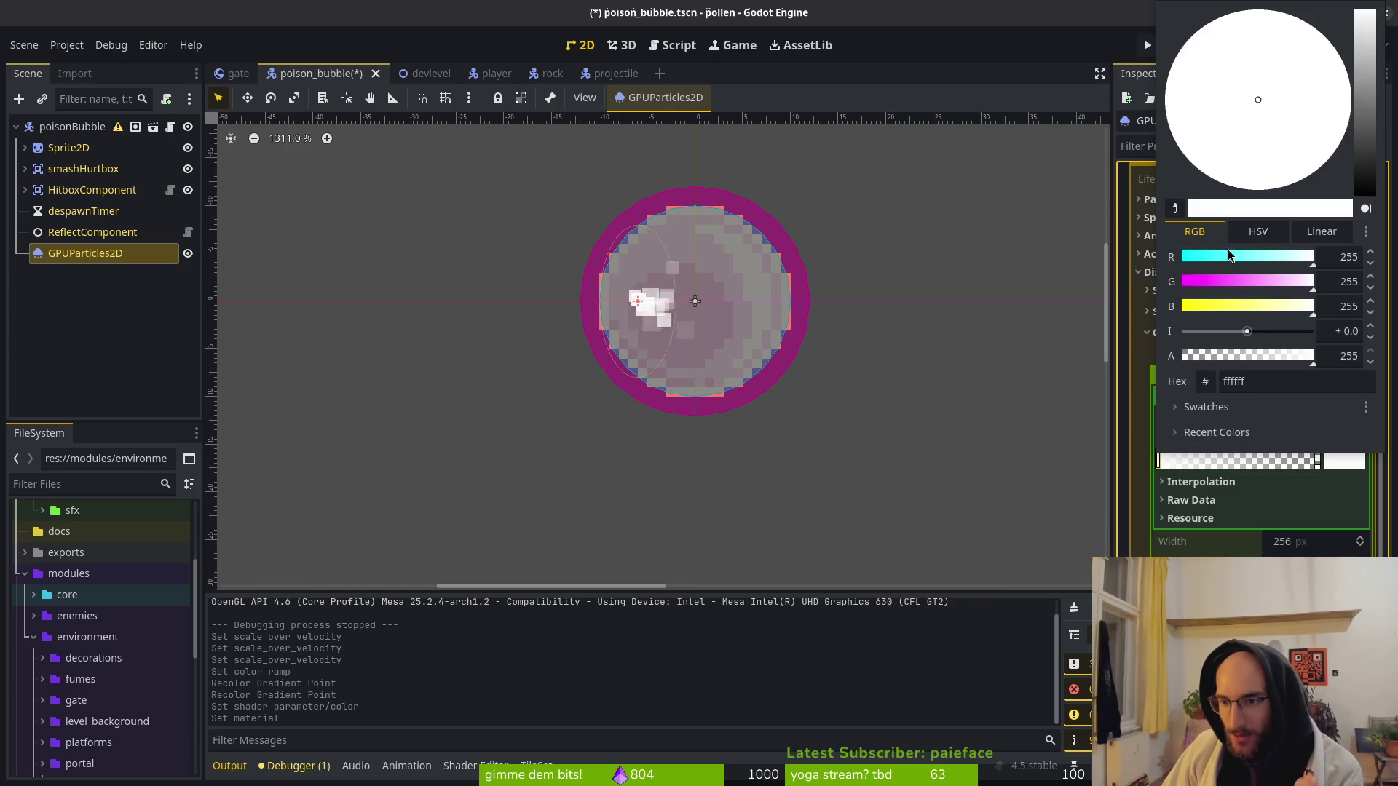
{"action": "left_click", "coordinate": [1270, 382]}
{"action": "key", "text": "ctrl+shift+v"}
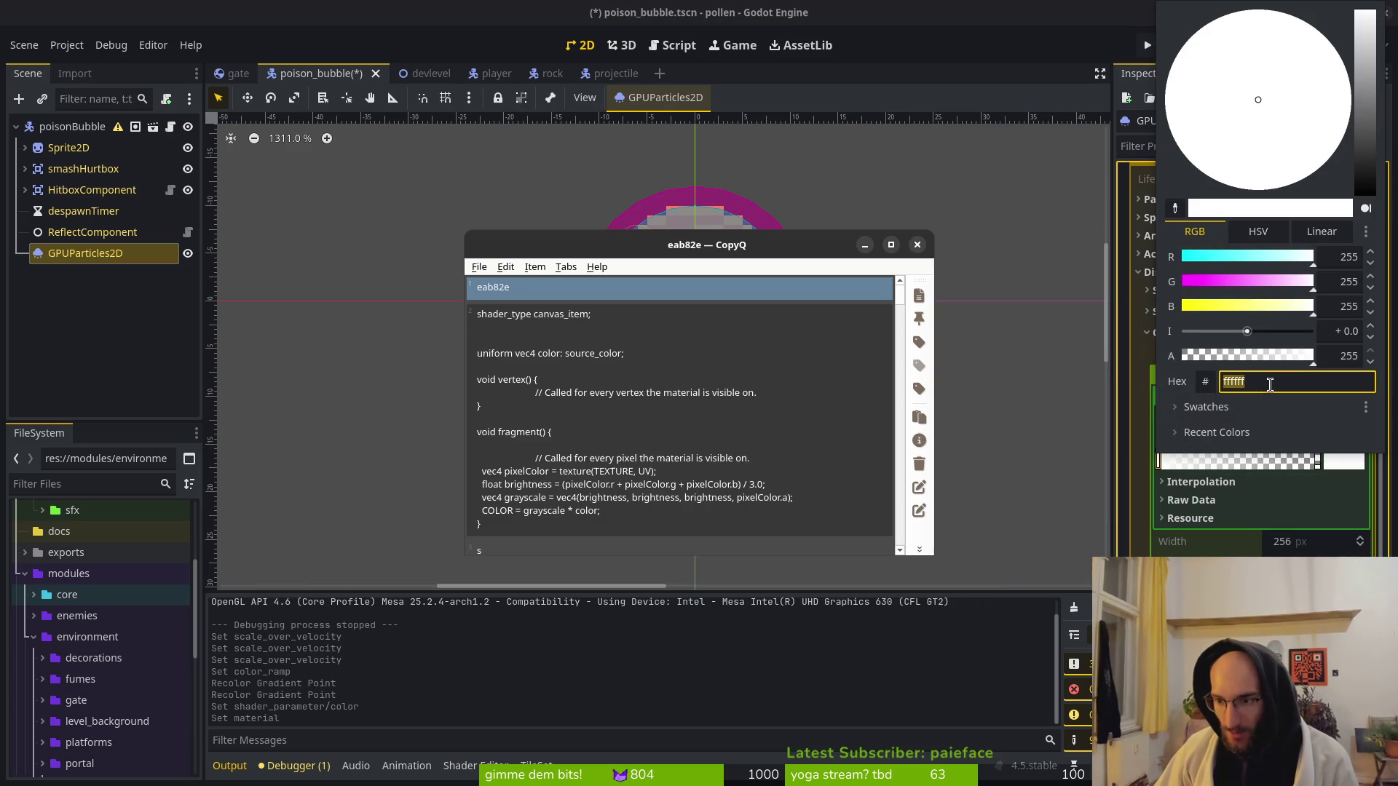
{"action": "key", "text": "Down"}
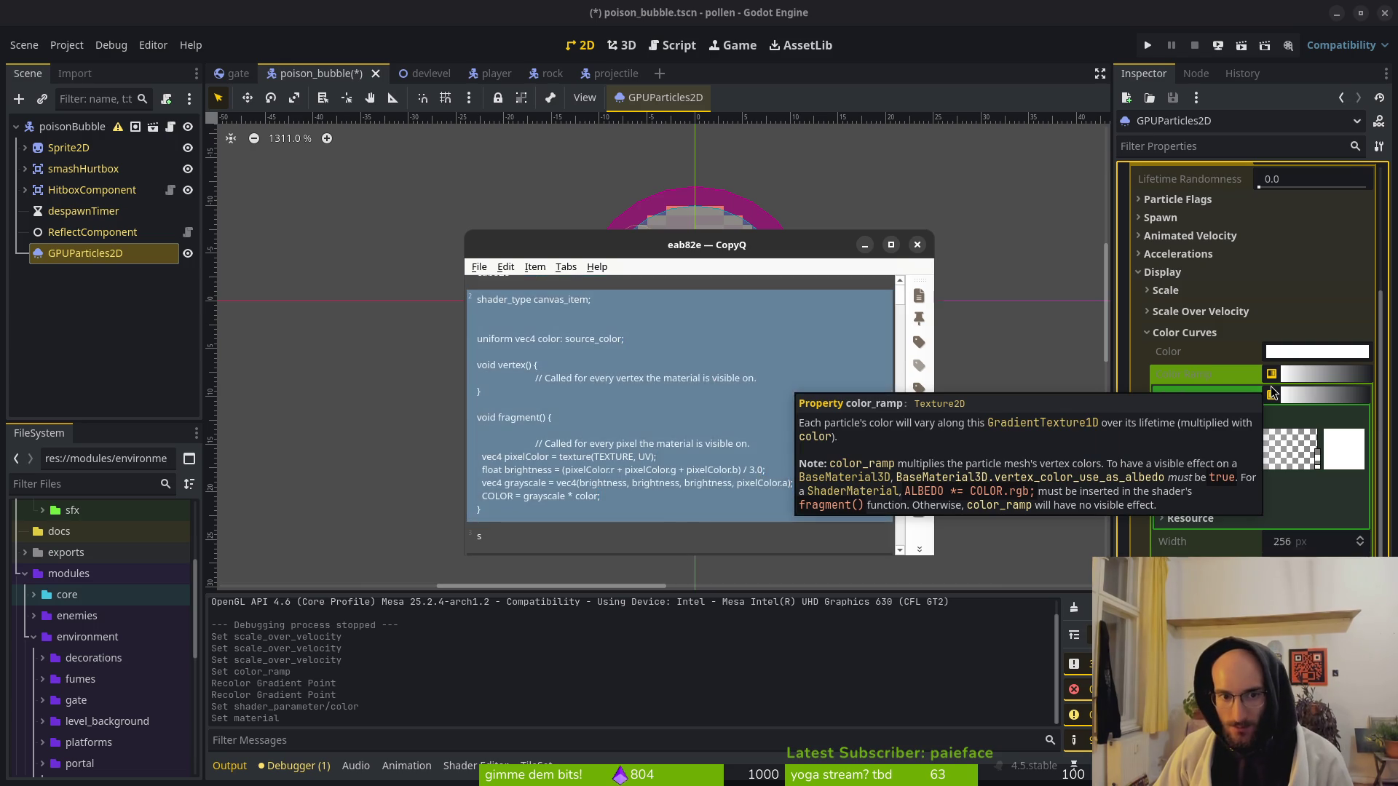
{"action": "key", "text": "Return"}
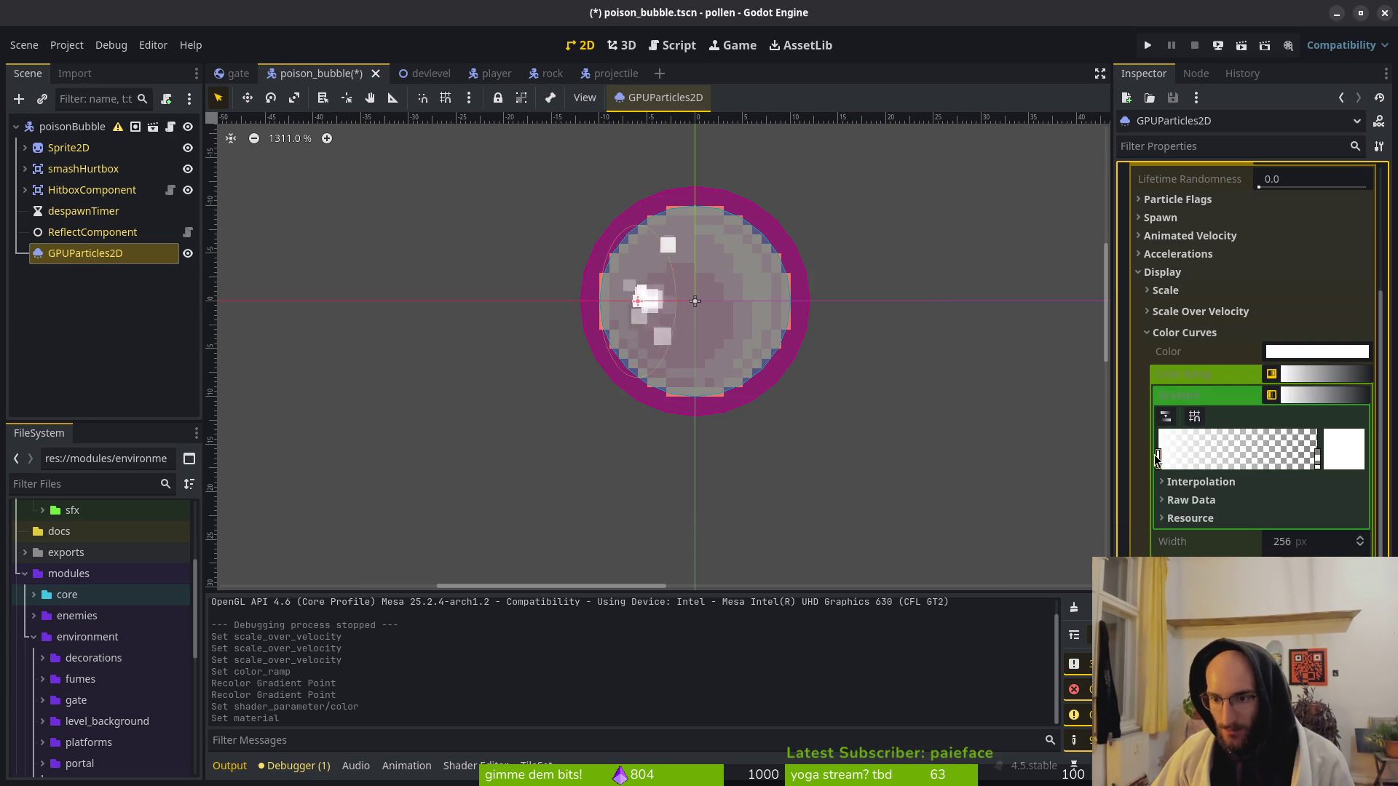
{"action": "double_click", "coordinate": [1160, 460]}
{"action": "left_click", "coordinate": [1278, 378]}
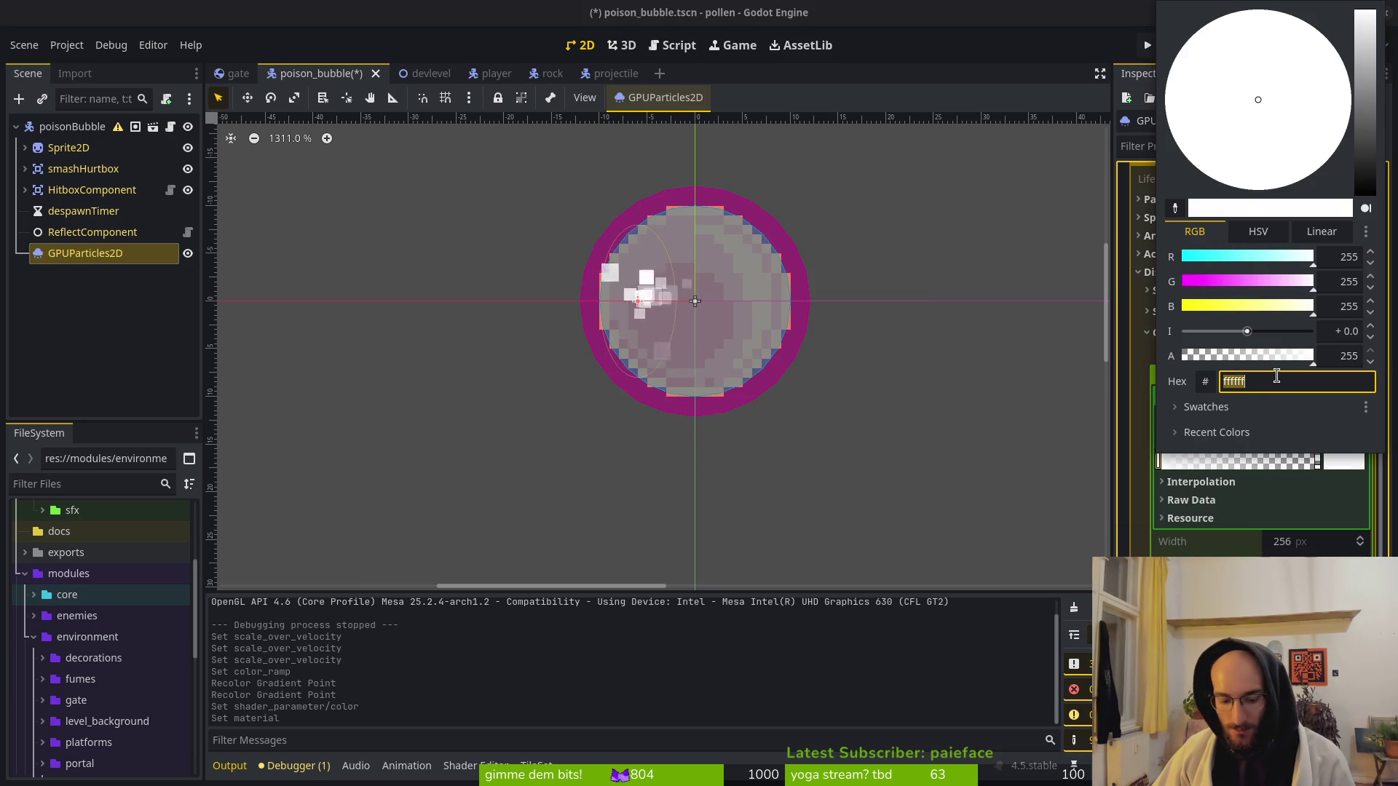
{"action": "type", "text": "eab82e"}
{"action": "key", "text": "Return"}
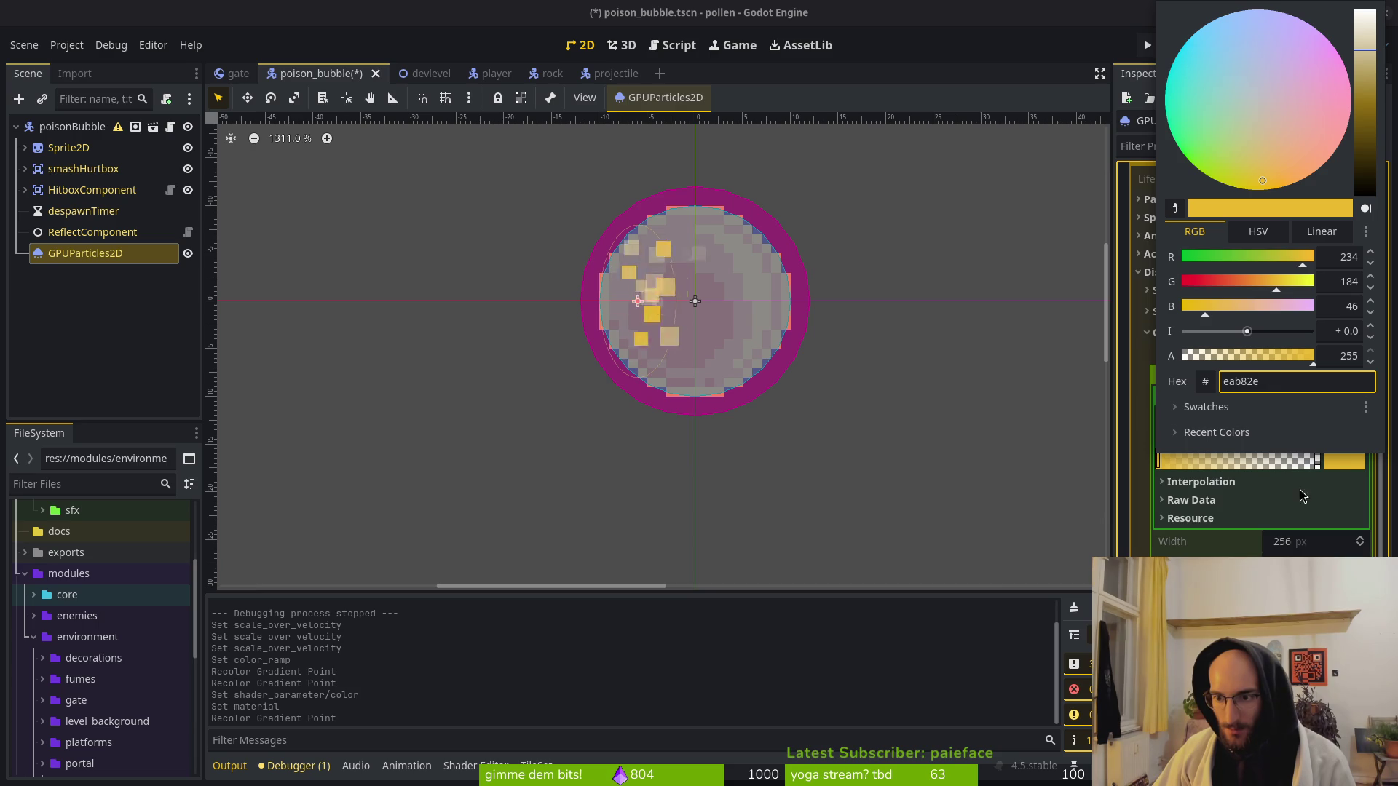
{"action": "left_click", "coordinate": [1140, 443]}
Set the right stop to eab82e with alpha dragged to 0, fully transparent.
{"action": "double_click", "coordinate": [1318, 460]}
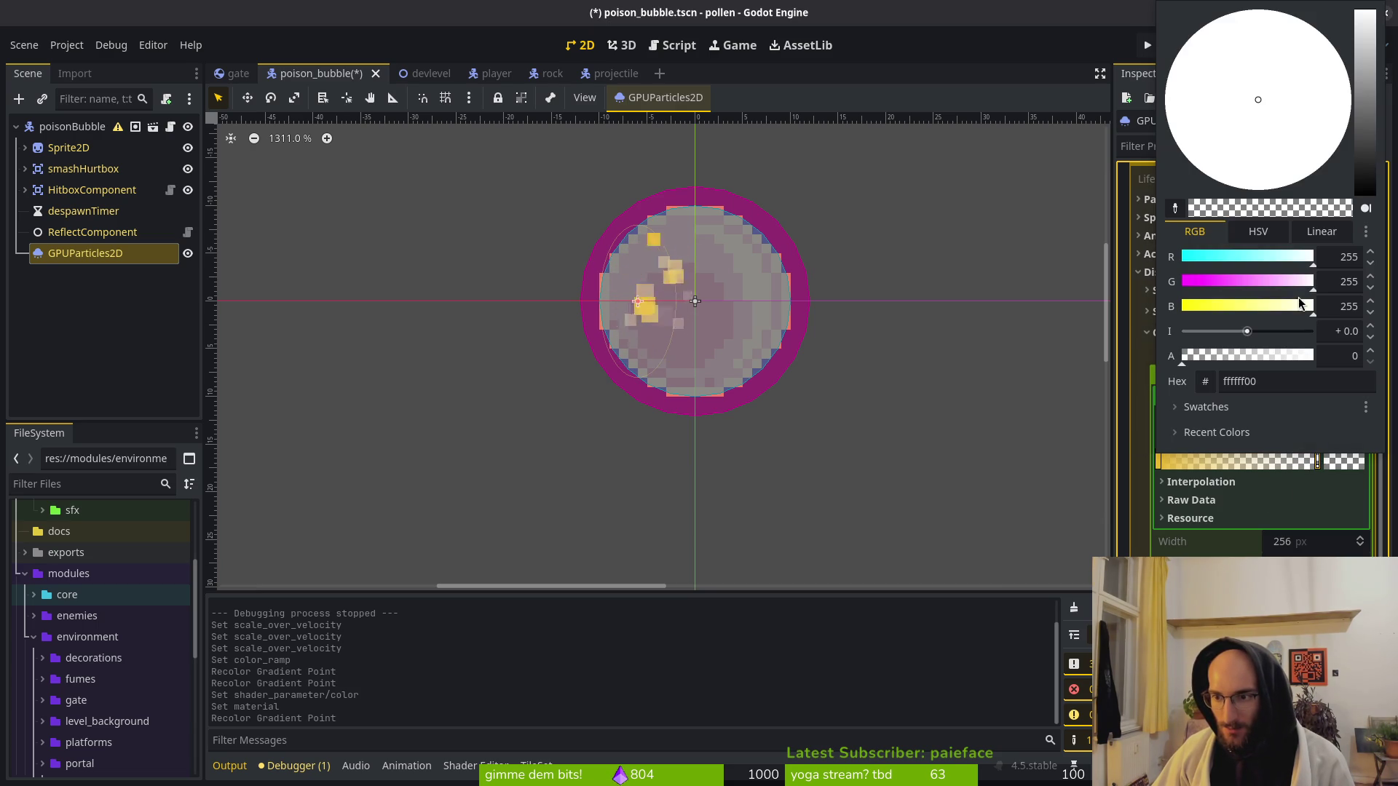
{"action": "left_click", "coordinate": [1280, 381]}
{"action": "type", "text": "eab82e"}
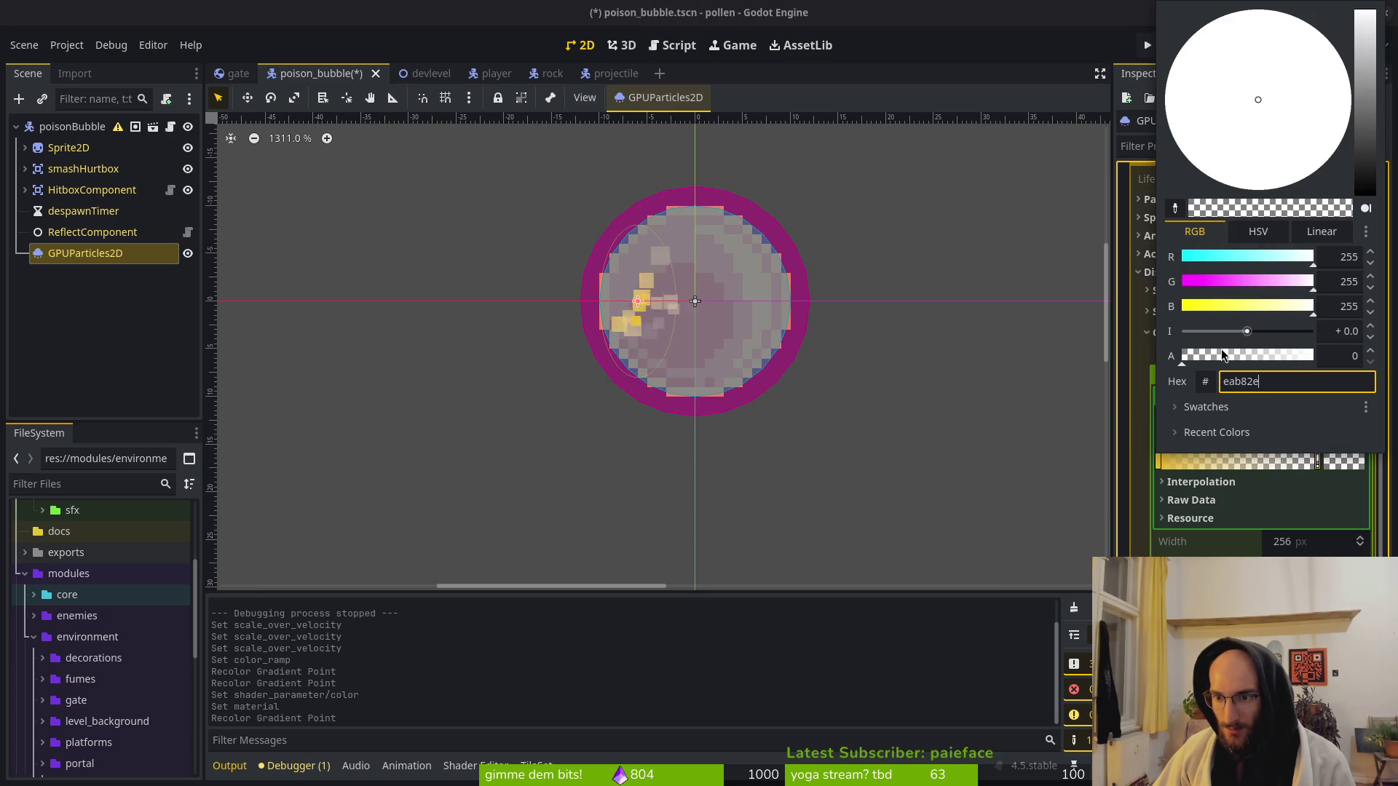
{"action": "key", "text": "Return"}
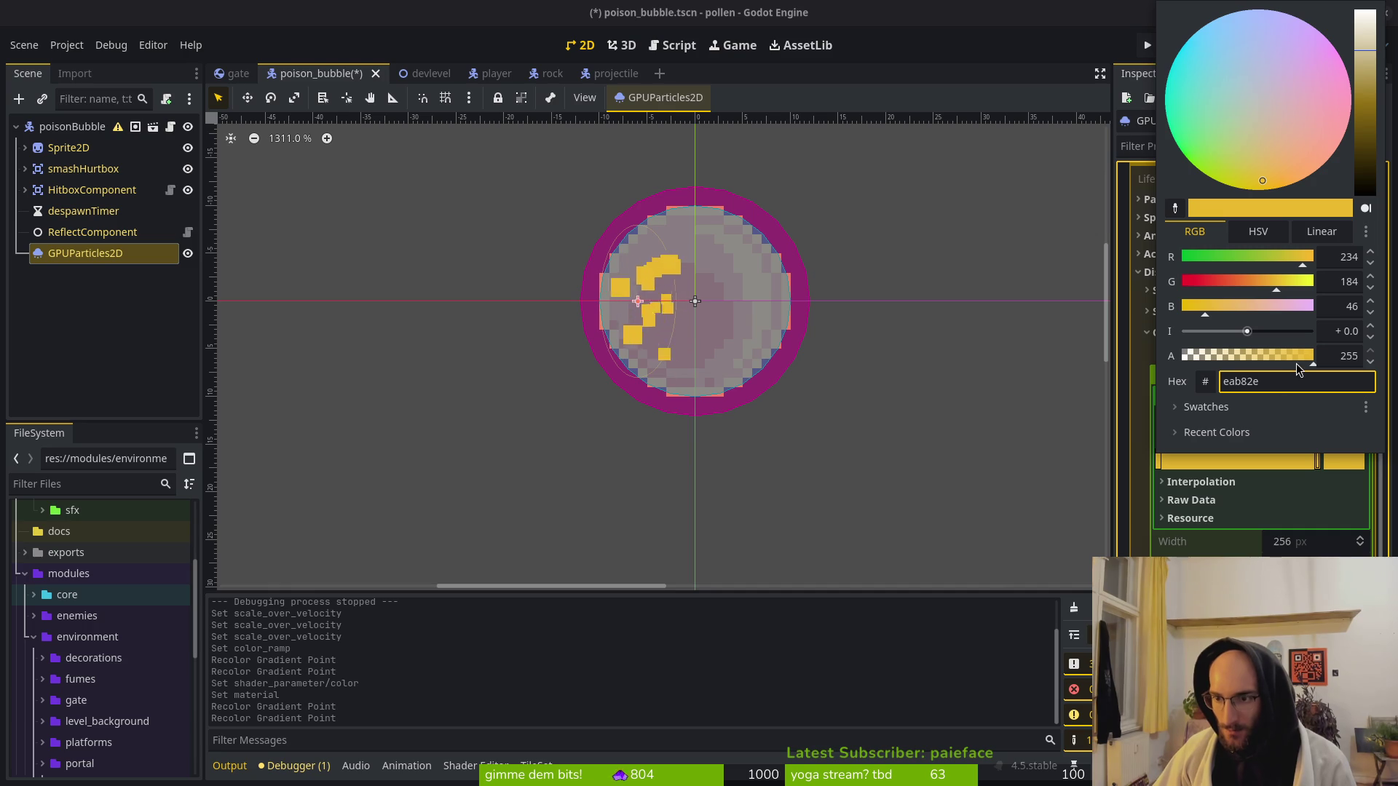
{"action": "left_click_drag", "start_coordinate": [1297, 364], "coordinate": [1125, 358]}
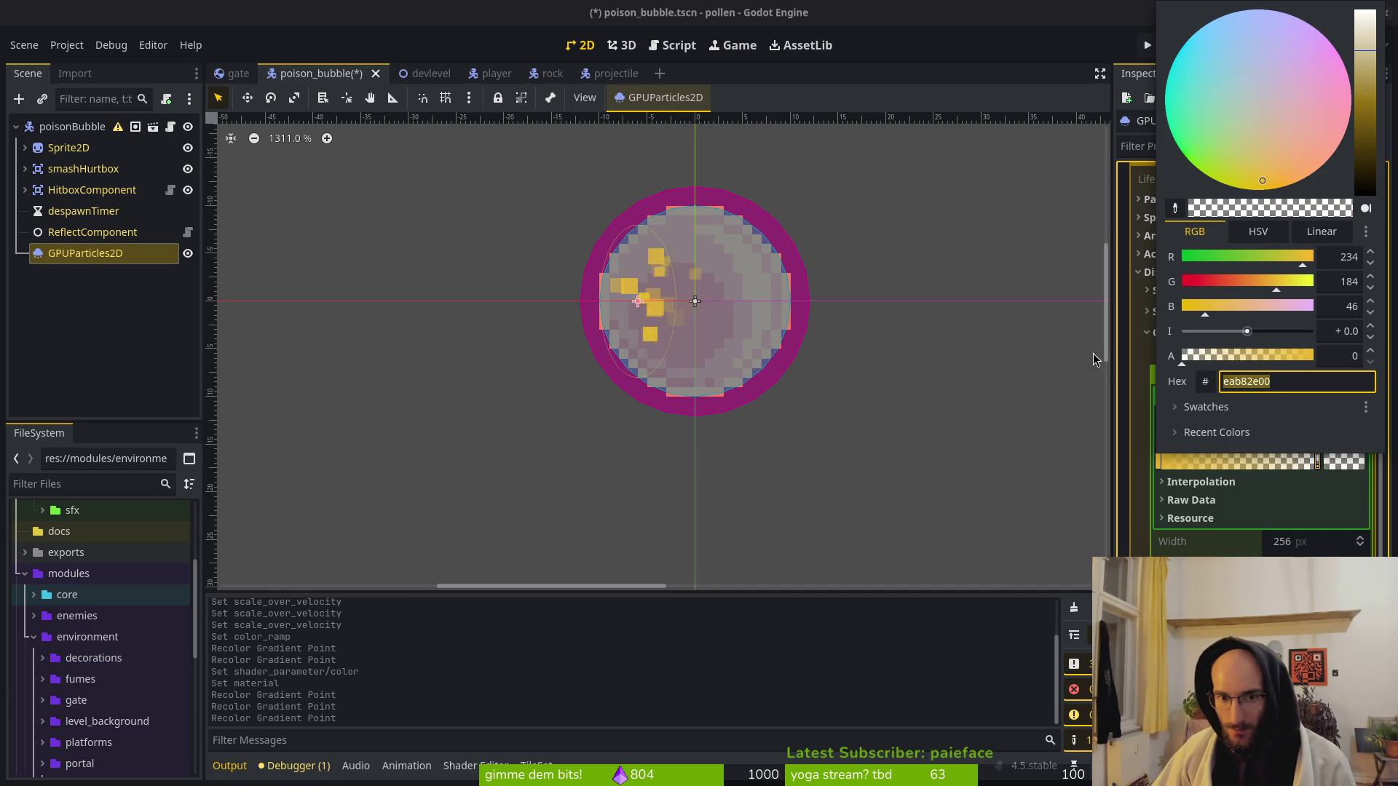
{"action": "left_click", "coordinate": [1142, 467]}
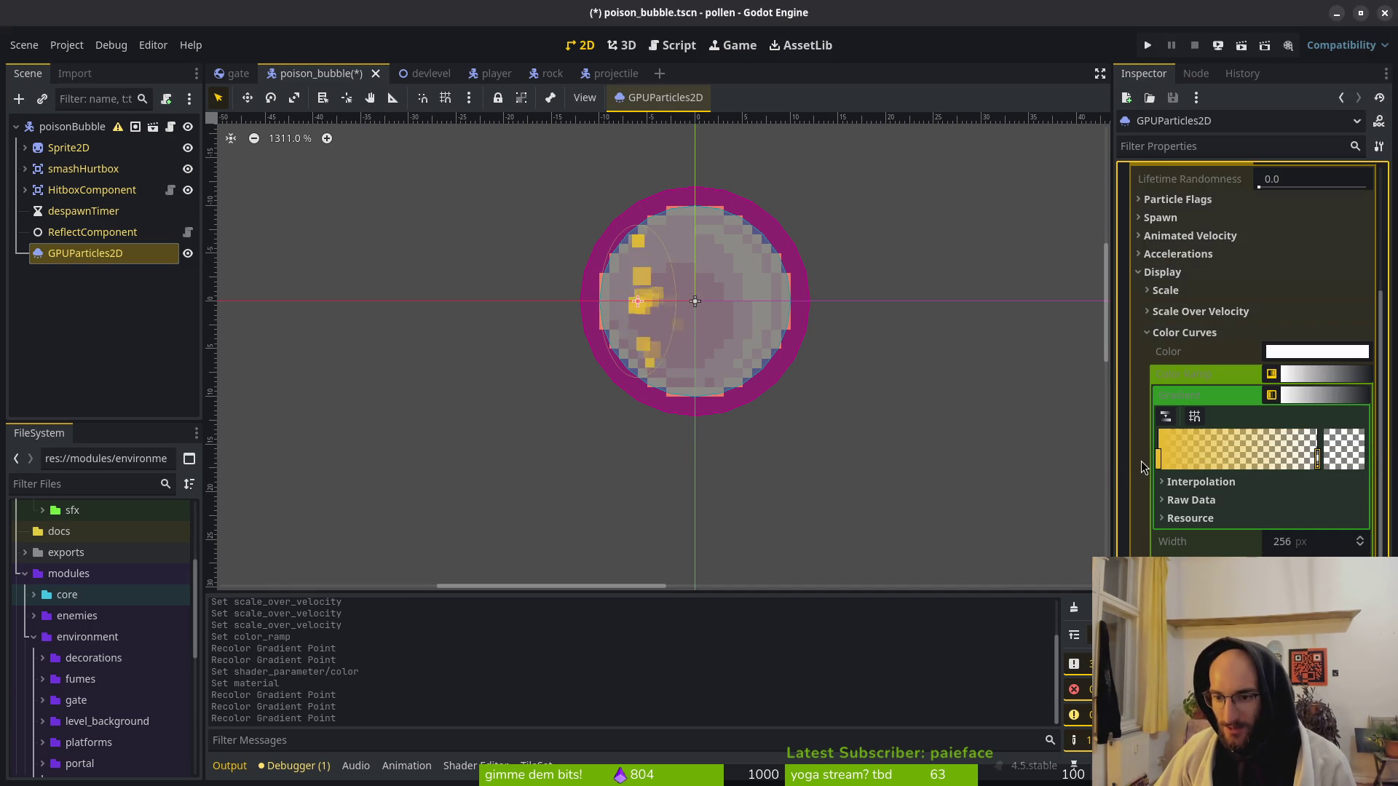
Save the poison_bubble scene and switch over to Aseprite.
{"action": "key", "text": "ctrl+s"}
{"action": "scroll", "coordinate": [1255, 521], "scroll_direction": "down", "scroll_amount": 5}
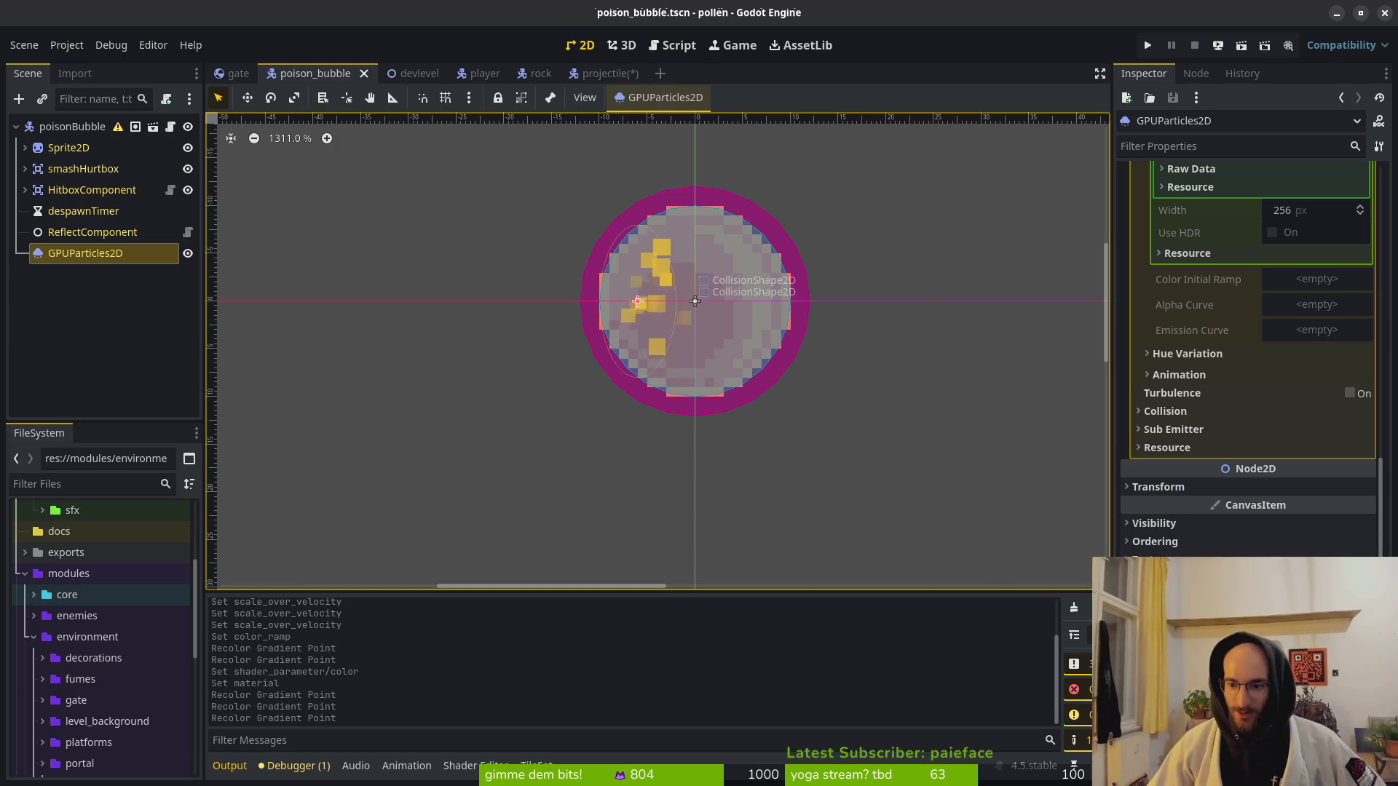
{"action": "scroll", "coordinate": [1253, 328], "scroll_direction": "up", "scroll_amount": 1}
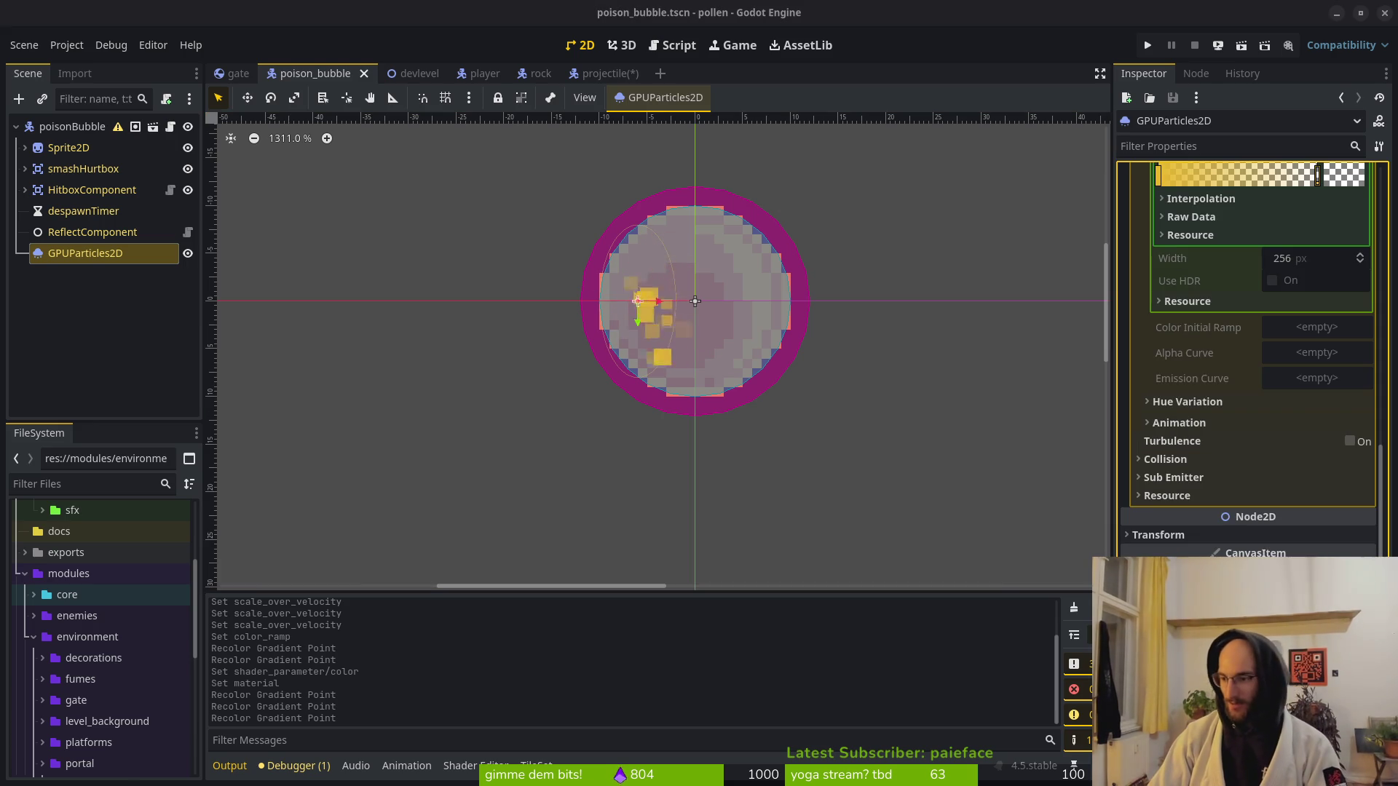
{"action": "key", "text": "alt+Tab"}
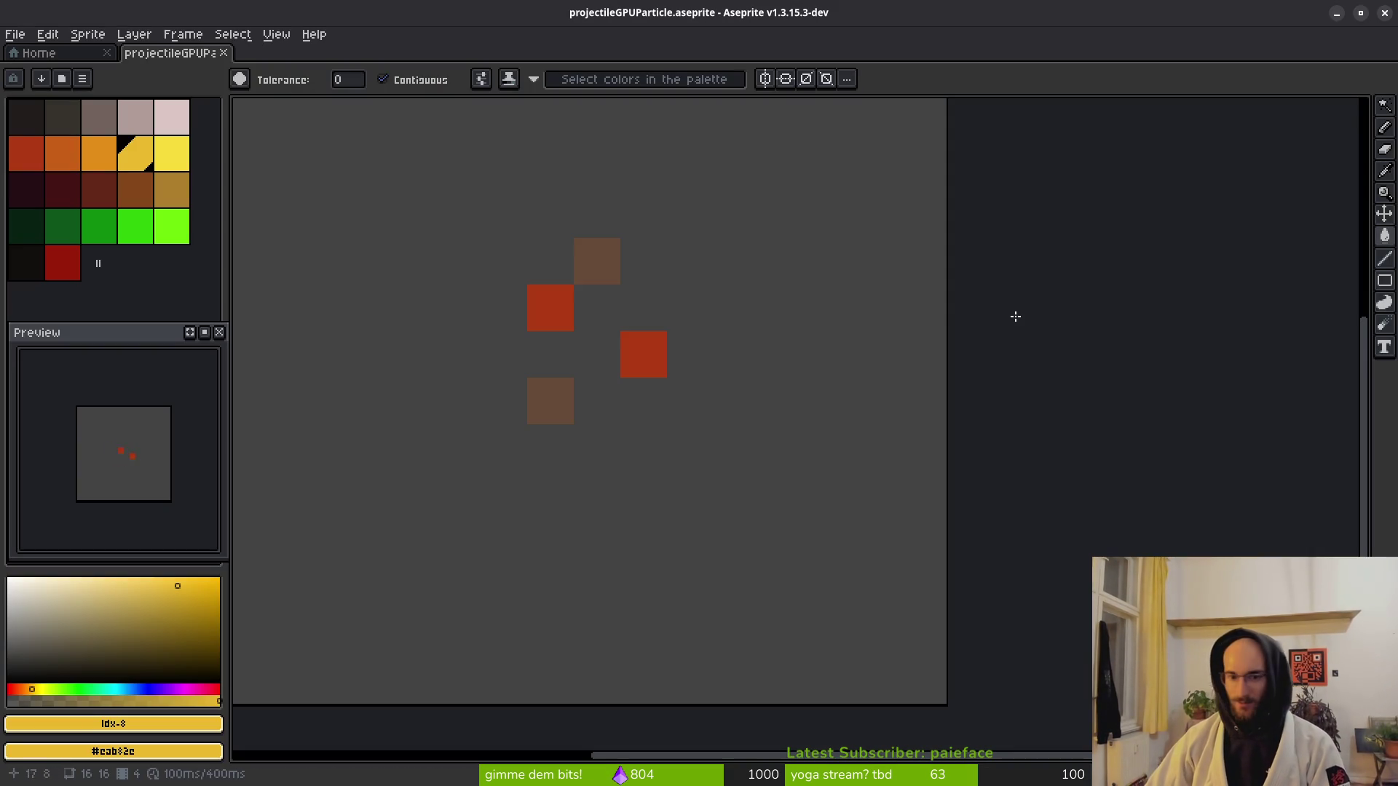
Show the timeline and bucket-fill the particle pixels white in frames 1 and 2.
{"action": "scroll", "coordinate": [681, 368], "scroll_direction": "down", "scroll_amount": 3}
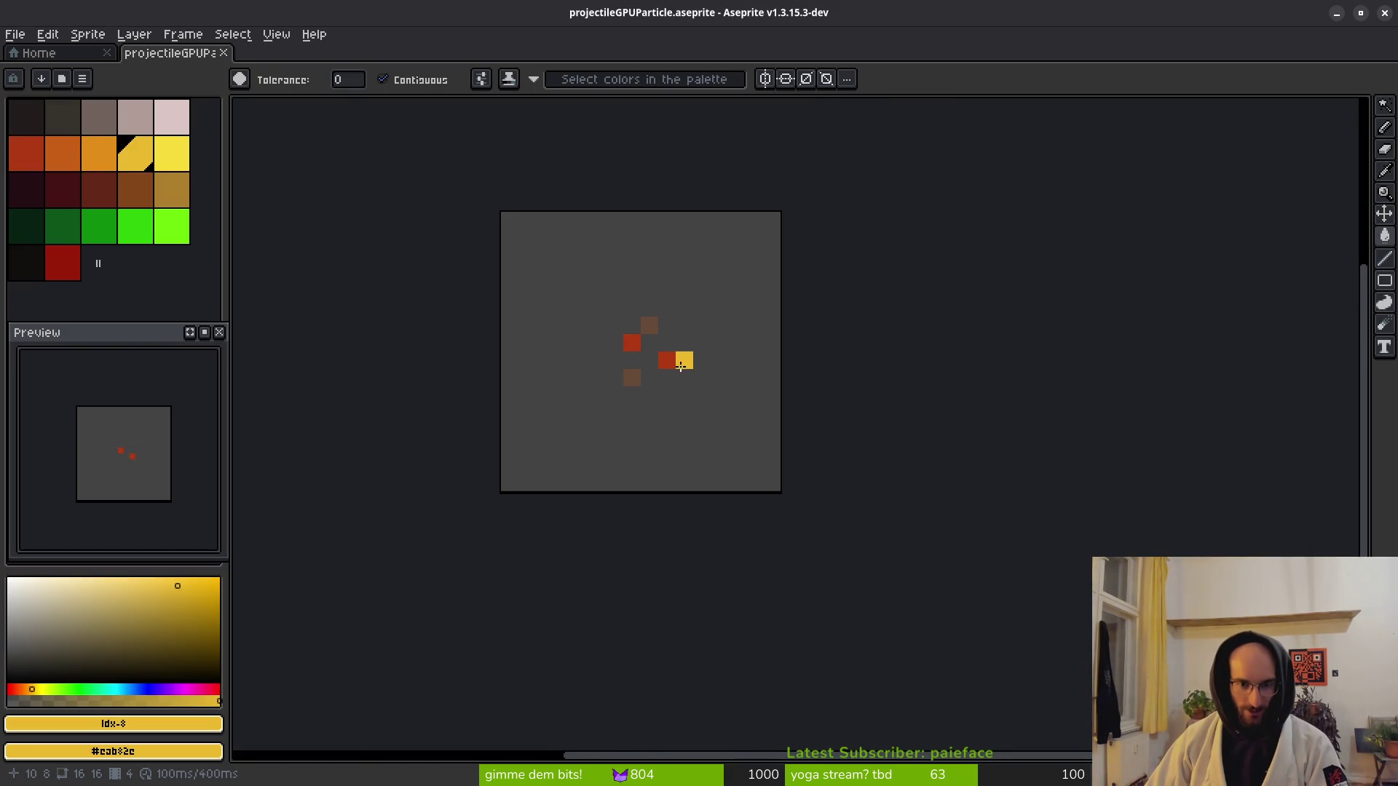
{"action": "key", "text": "Tab"}
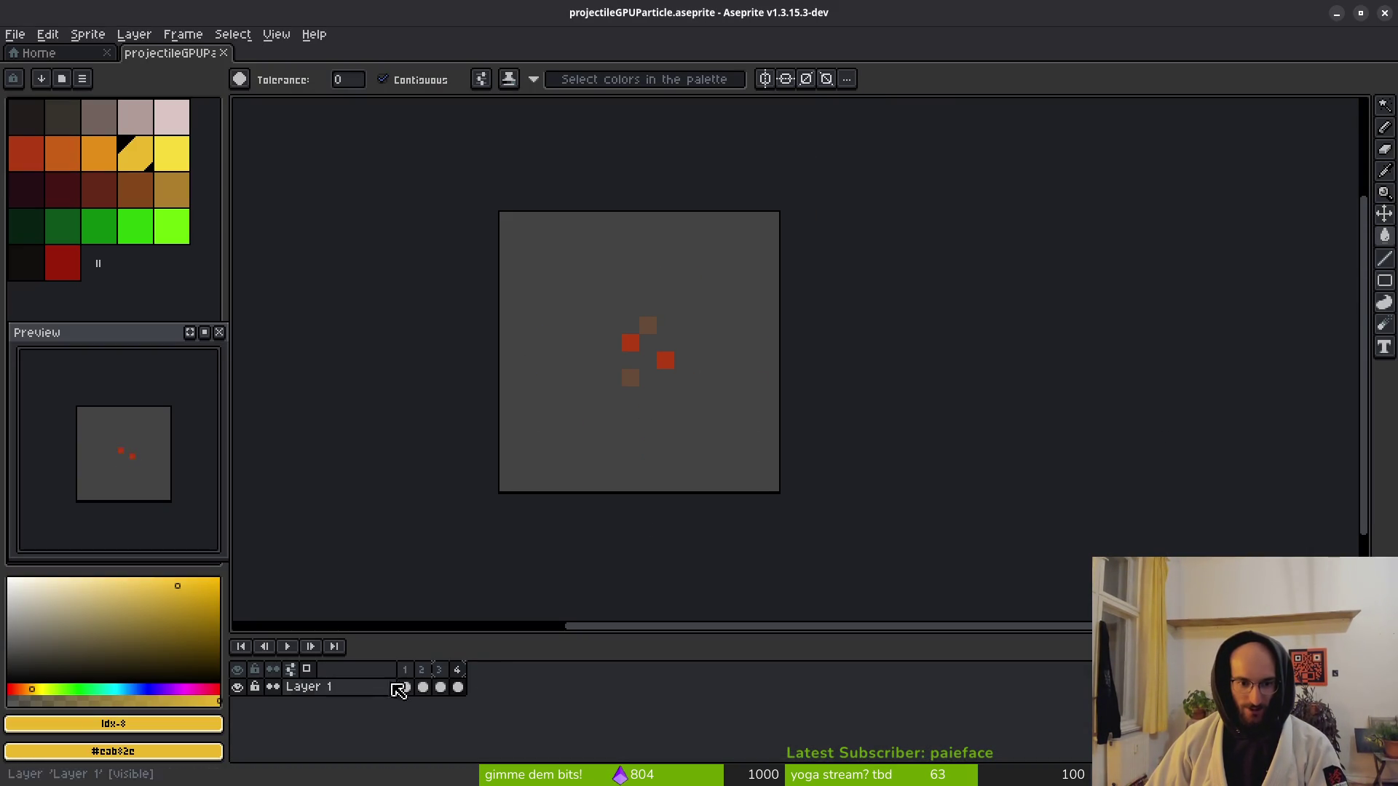
{"action": "left_click", "coordinate": [406, 688]}
{"action": "left_click", "coordinate": [9, 580]}
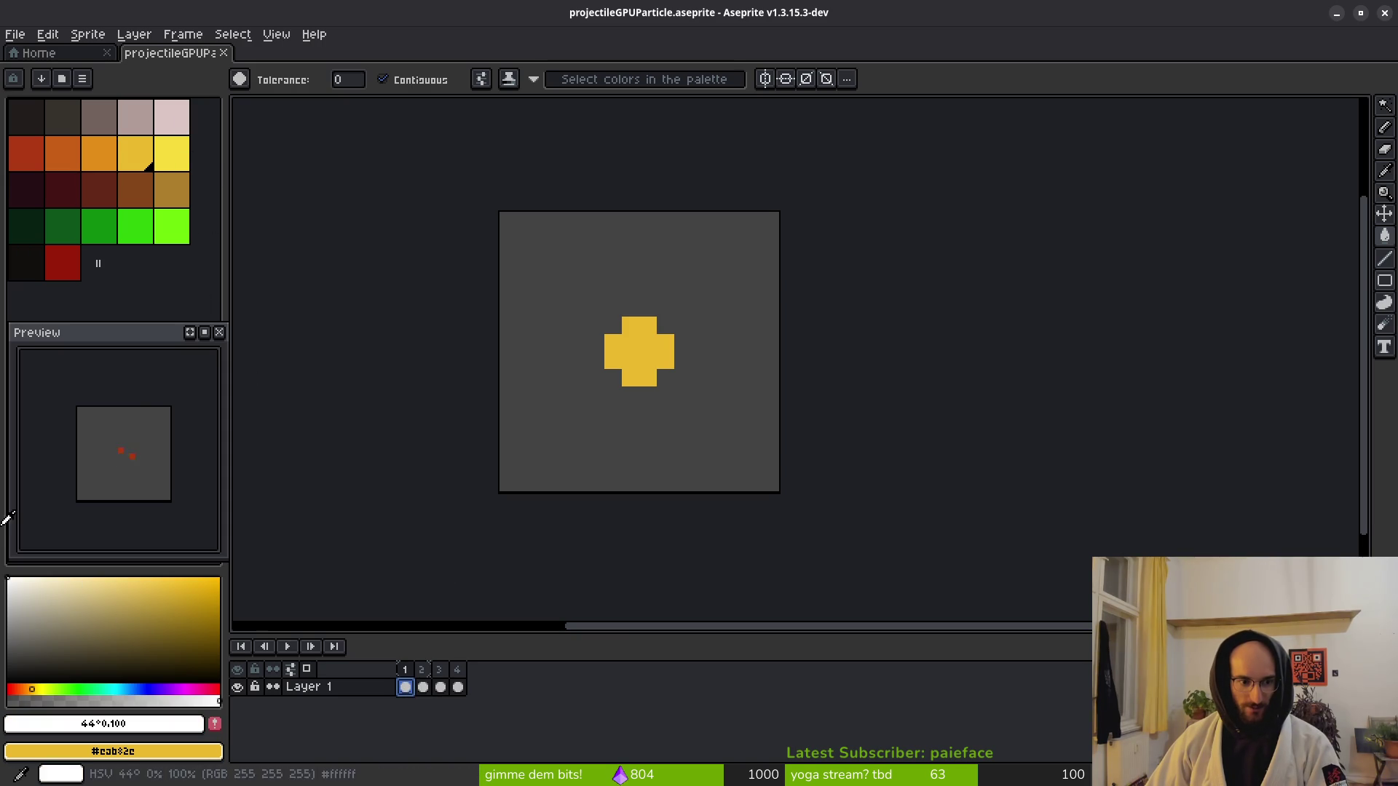
{"action": "scroll", "coordinate": [645, 310], "scroll_direction": "up", "scroll_amount": 3}
{"action": "left_click", "coordinate": [675, 324]}
{"action": "key", "text": "Right"}
{"action": "left_click", "coordinate": [674, 348]}
{"action": "left_click", "coordinate": [658, 300]}
{"action": "left_click", "coordinate": [671, 222]}
{"action": "key", "text": "alt"}
Clear frame 3's white background, whiten frames 3 and 4's coloured pixels, and save.
{"action": "key", "text": "Right"}
{"action": "key", "text": "w"}
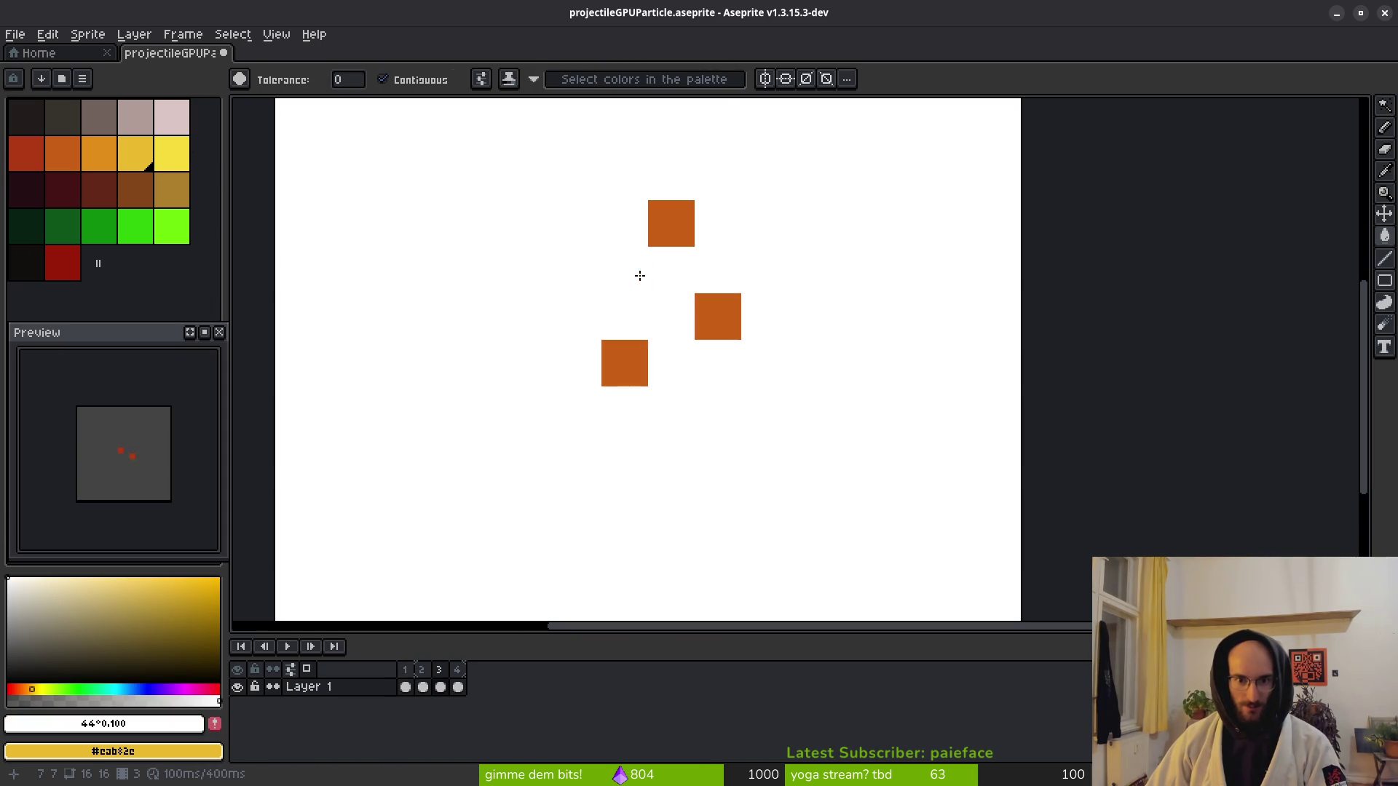
{"action": "left_click", "coordinate": [680, 289]}
{"action": "key", "text": "Delete"}
{"action": "left_click", "coordinate": [625, 362]}
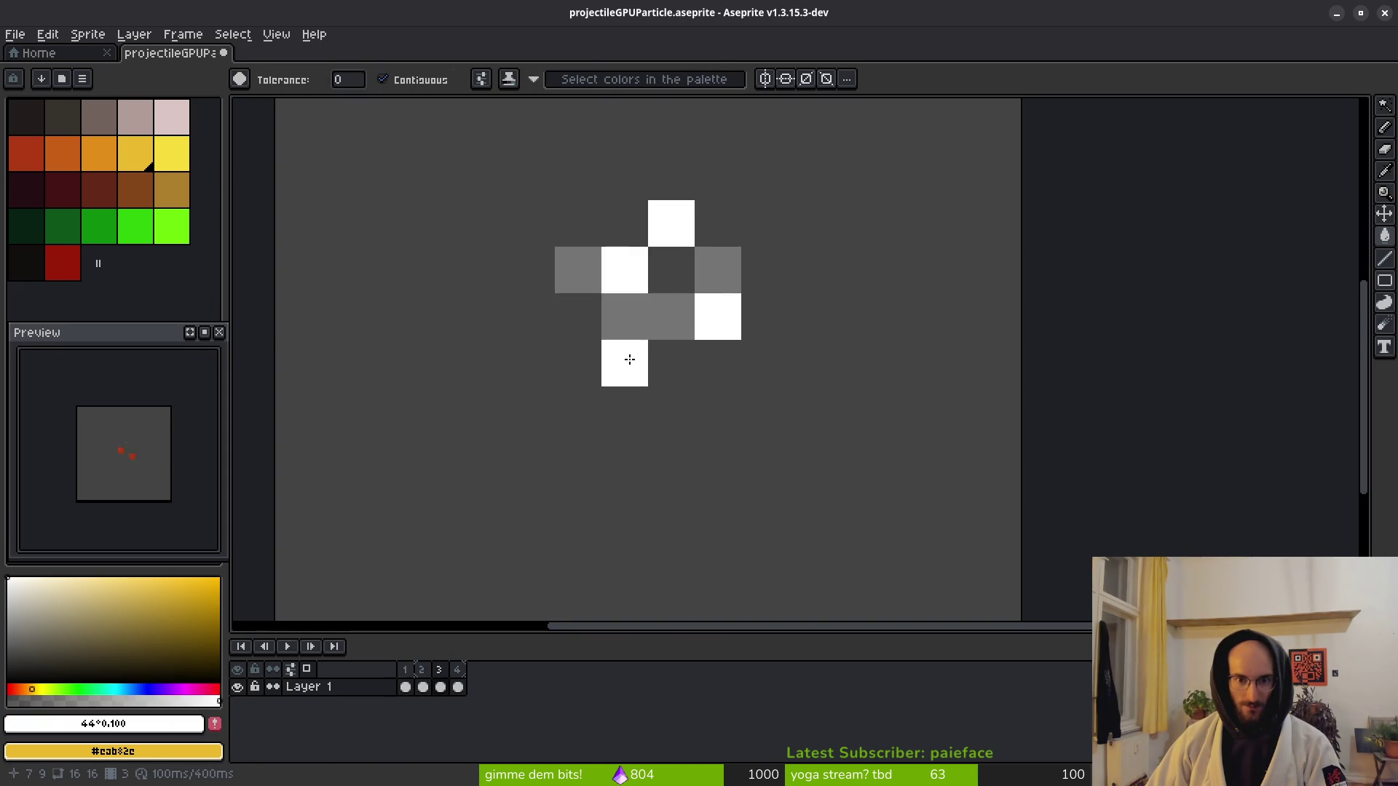
{"action": "key", "text": "Right"}
{"action": "left_click", "coordinate": [624, 270]}
{"action": "left_click", "coordinate": [717, 317]}
{"action": "scroll", "coordinate": [811, 362], "scroll_direction": "down", "scroll_amount": 5}
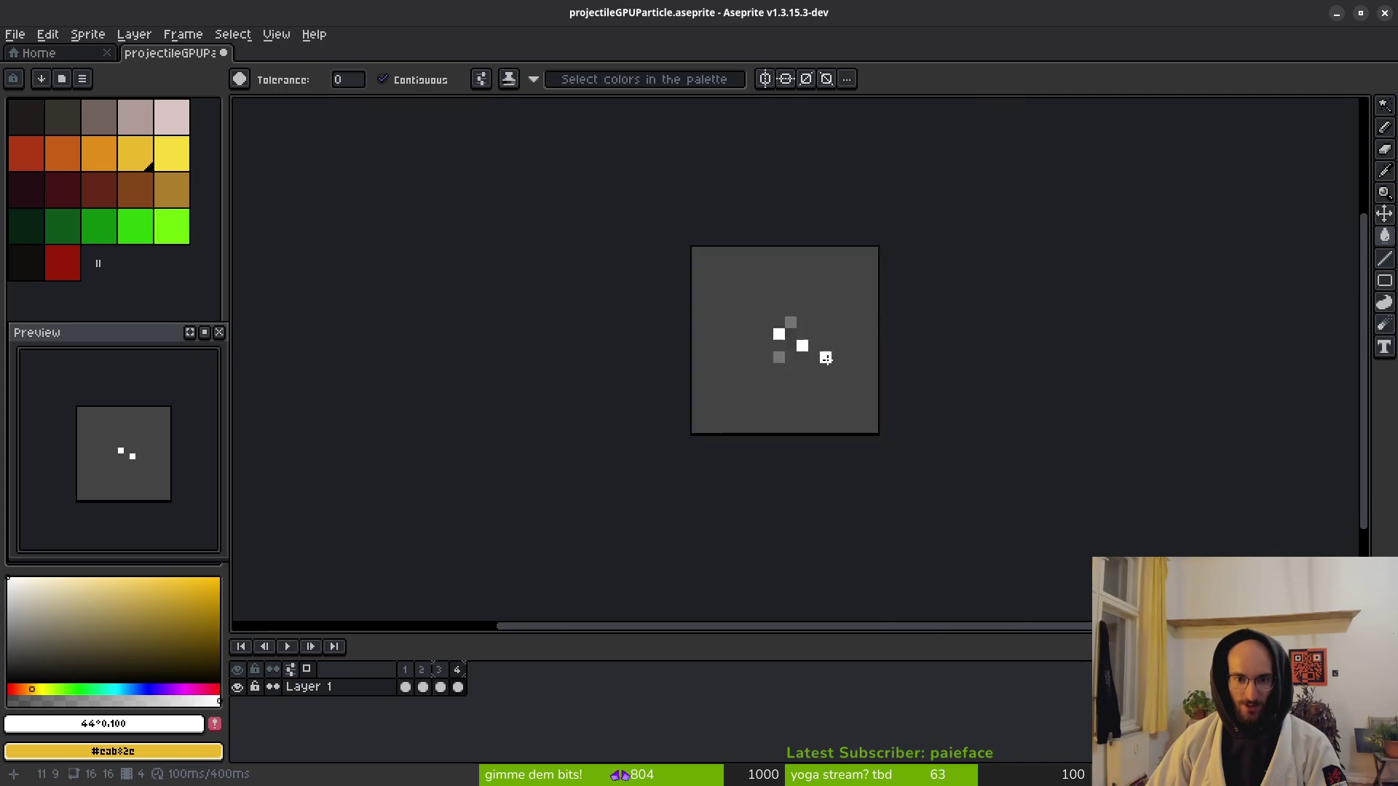
{"action": "key", "text": "ctrl+s"}
{"action": "key", "text": "ctrl+e"}
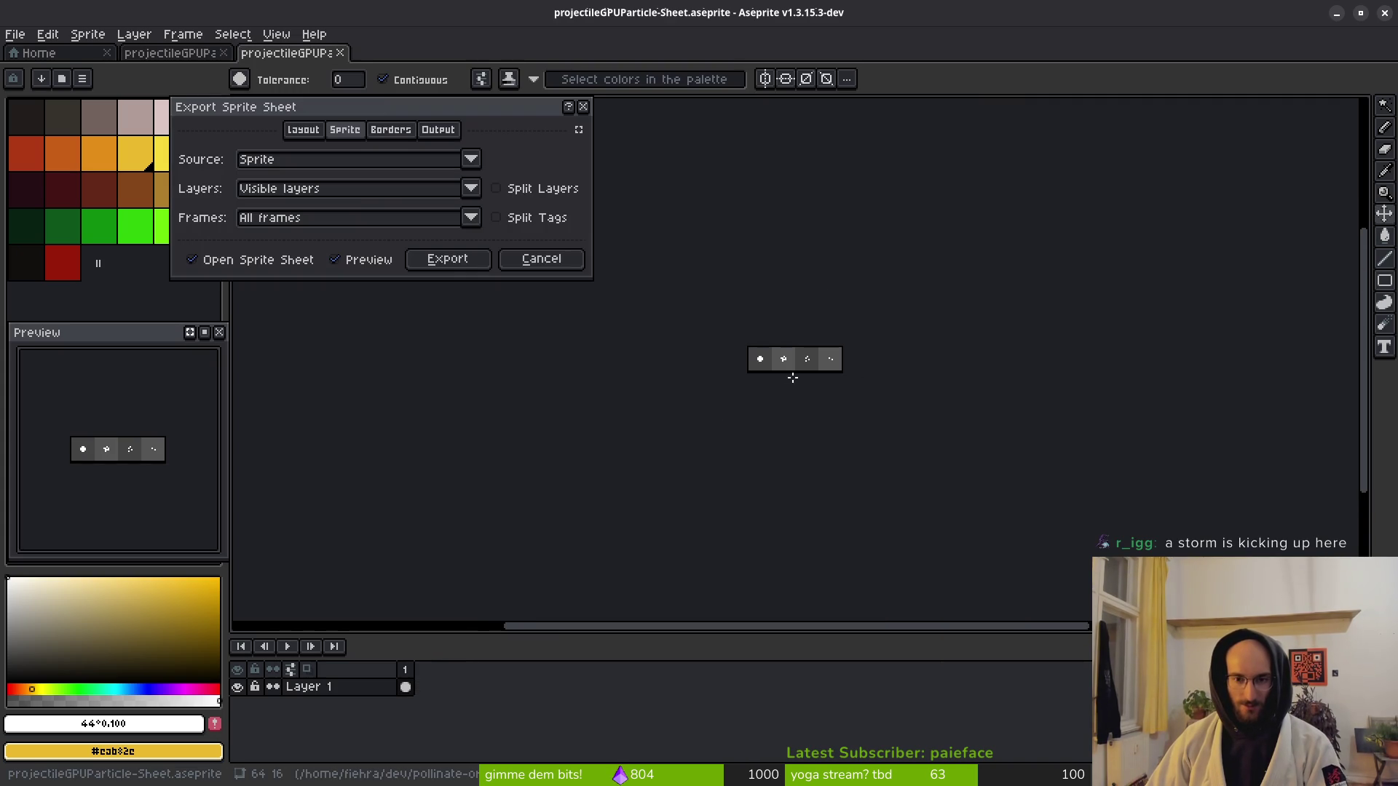
Set the sprite sheet's export destination to the art/vfx folder.
{"action": "left_click", "coordinate": [437, 259]}
{"action": "key", "text": "ctrl+alt+shift+s"}
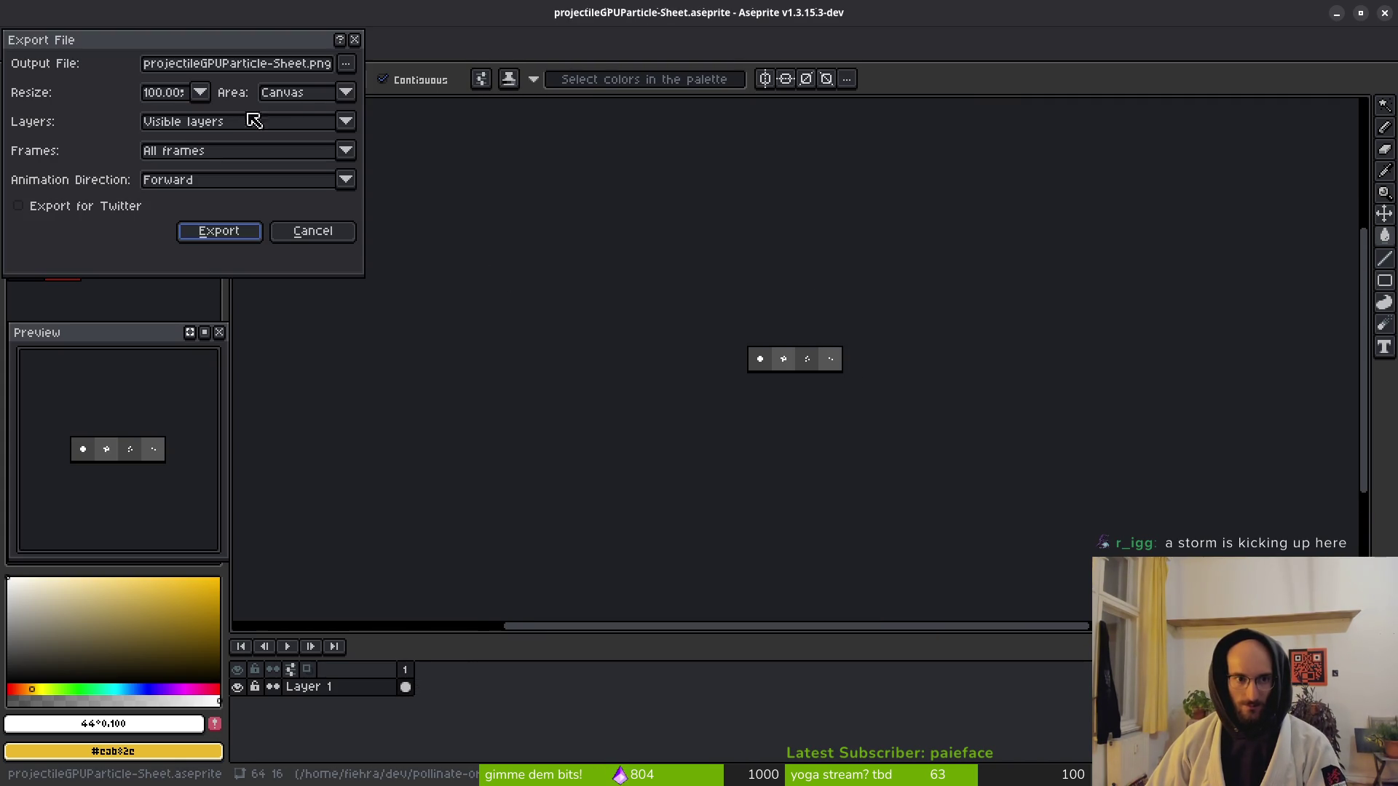
{"action": "left_click", "coordinate": [352, 68]}
{"action": "left_click", "coordinate": [386, 87]}
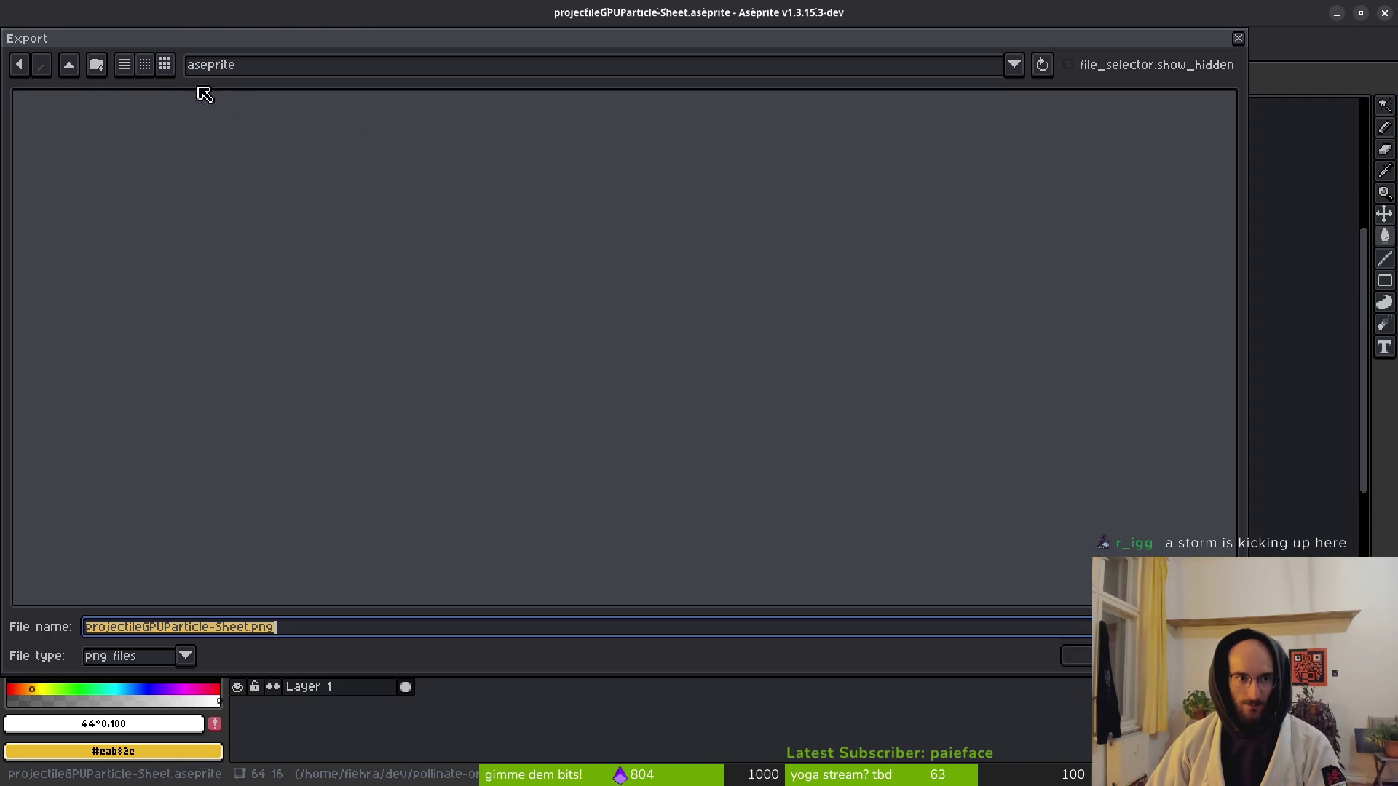
{"action": "left_click", "coordinate": [78, 74]}
{"action": "double_click", "coordinate": [97, 156]}
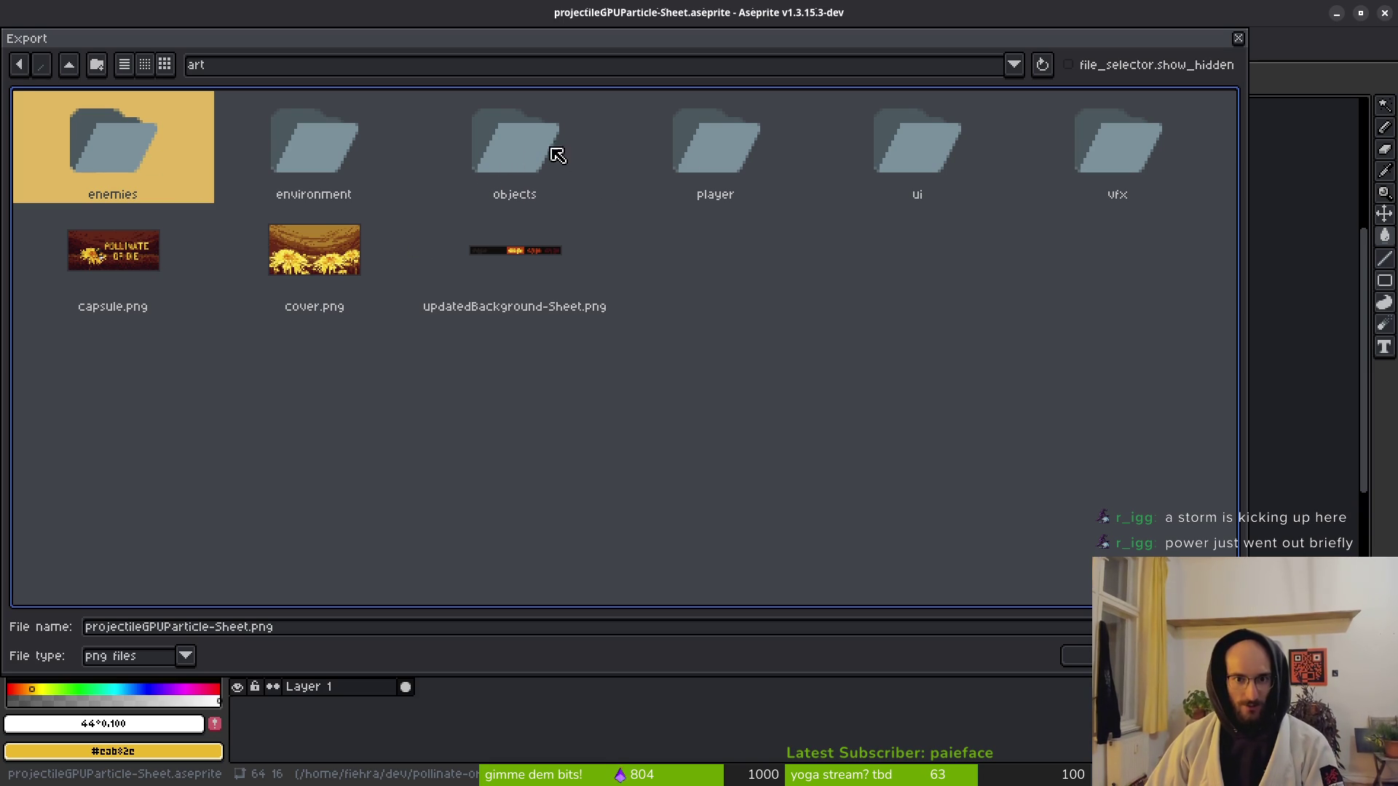
{"action": "double_click", "coordinate": [1093, 145]}
Export over the existing projectileGPUParticle-Sheet.png, confirming the overwrite, and return to Godot.
{"action": "scroll", "coordinate": [984, 325], "scroll_direction": "down", "scroll_amount": 1}
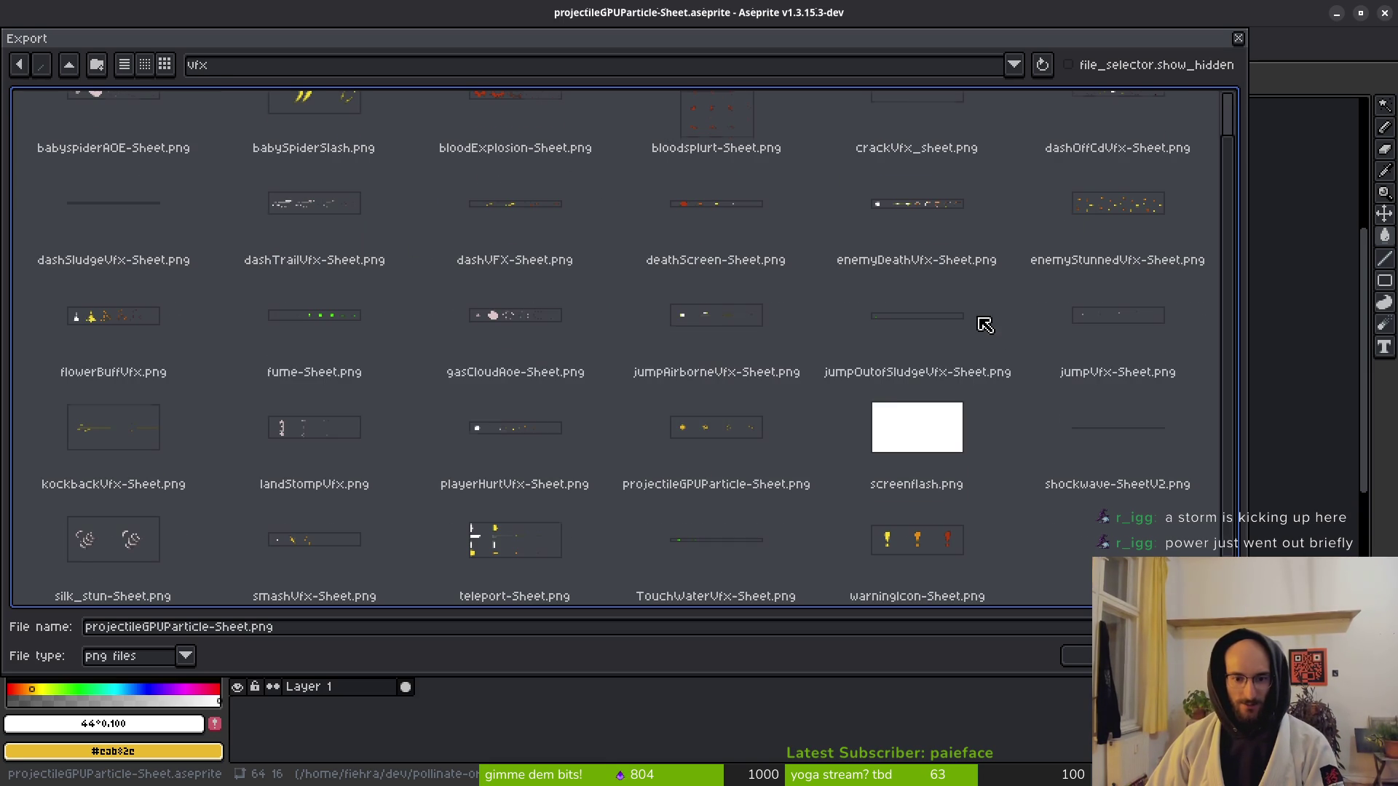
{"action": "left_click", "coordinate": [743, 434]}
{"action": "key", "text": "Return"}
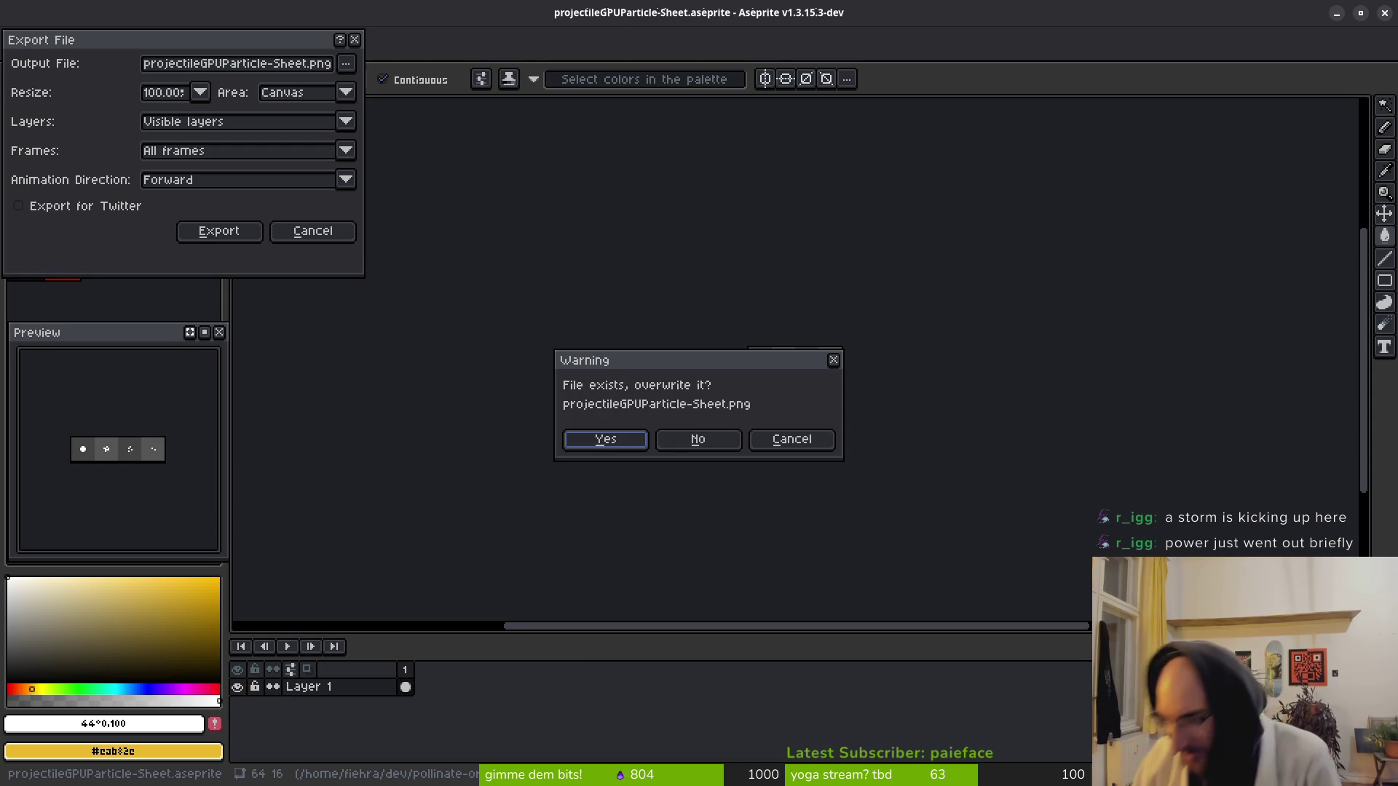
{"action": "left_click", "coordinate": [613, 444]}
{"action": "left_click", "coordinate": [230, 235]}
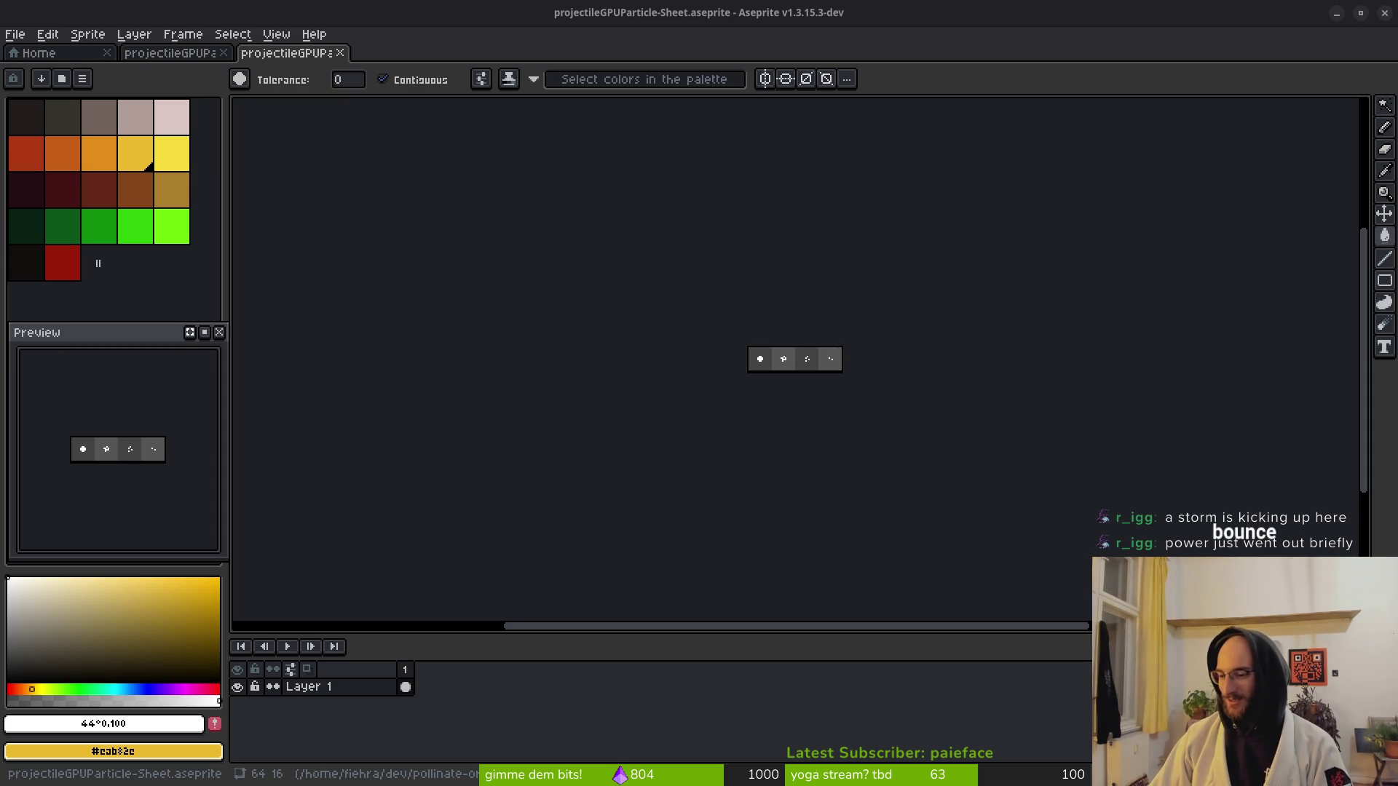
{"action": "key", "text": "alt+Tab"}
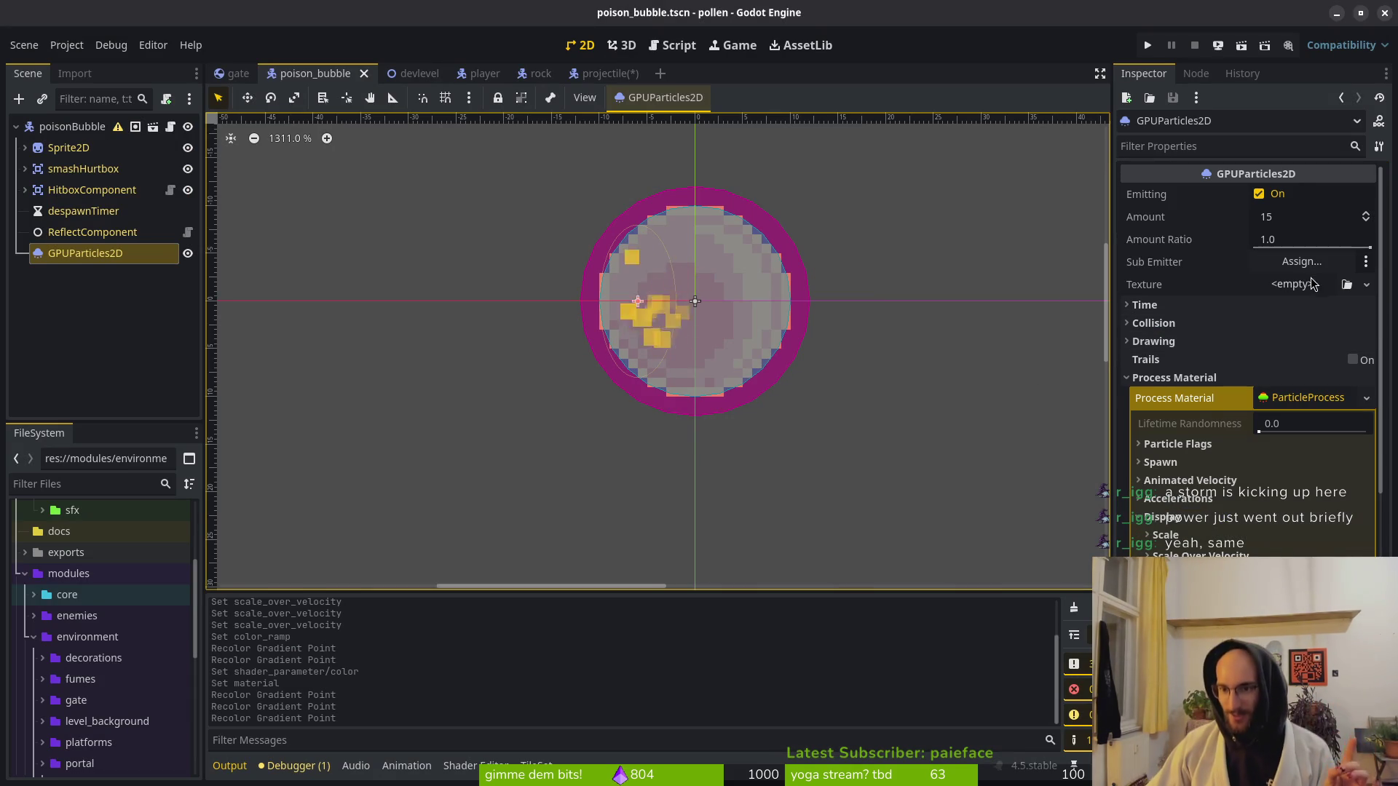
Quick-load projectileGPUParticle-Sheet.png (search 'gpu') as the particles' texture, then reveal the Material setting.
{"action": "left_click", "coordinate": [1292, 284]}
{"action": "scroll", "coordinate": [1265, 523], "scroll_direction": "down", "scroll_amount": 5}
{"action": "left_click", "coordinate": [1265, 522]}
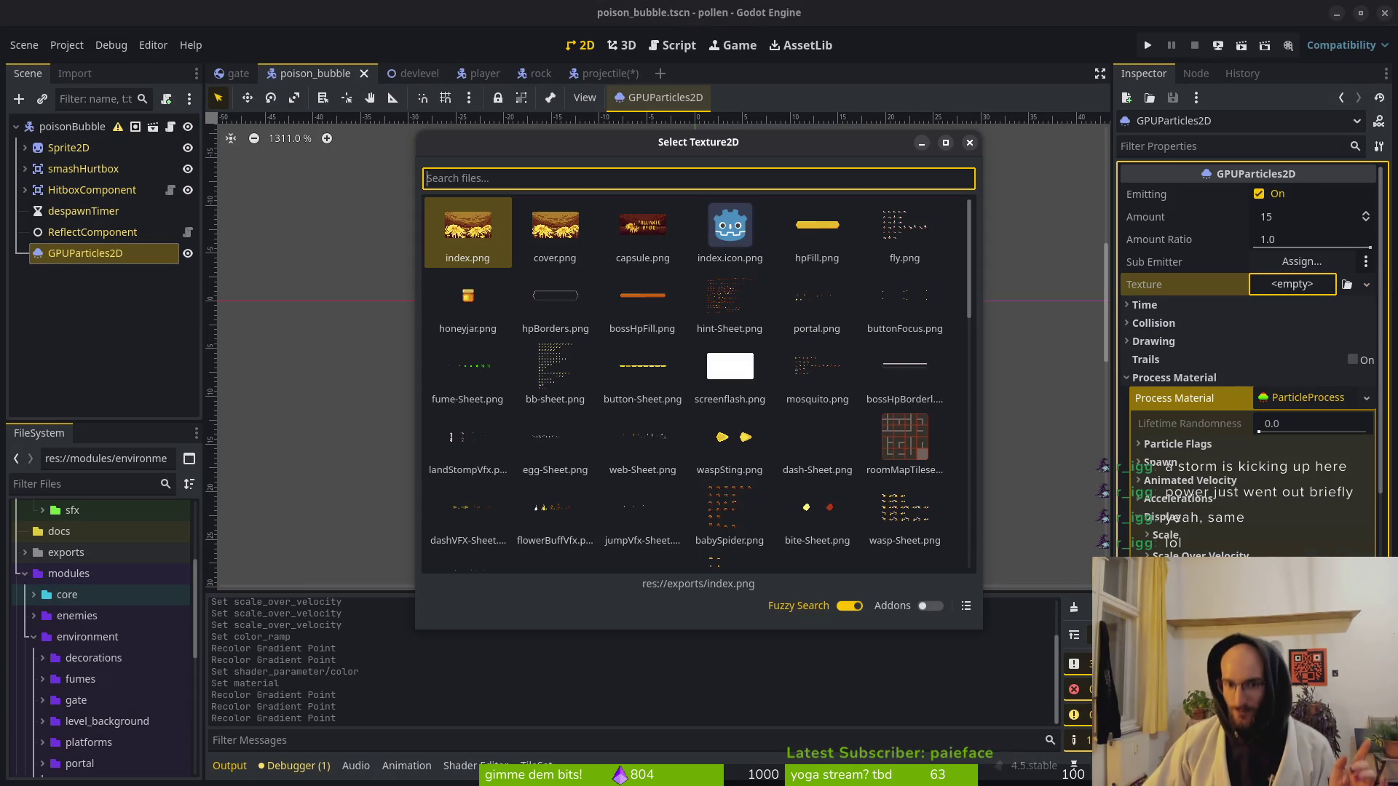
{"action": "type", "text": "g"}
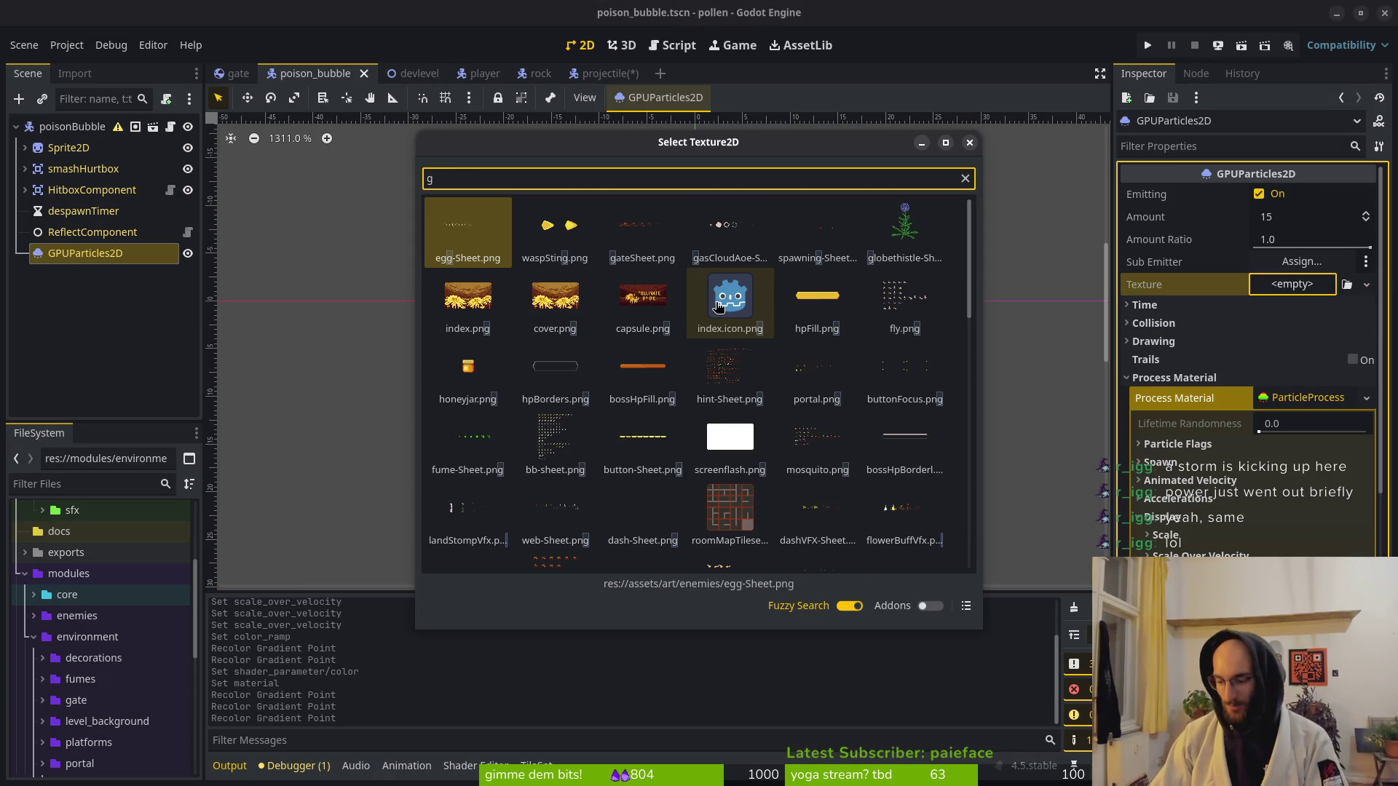
{"action": "type", "text": "pu"}
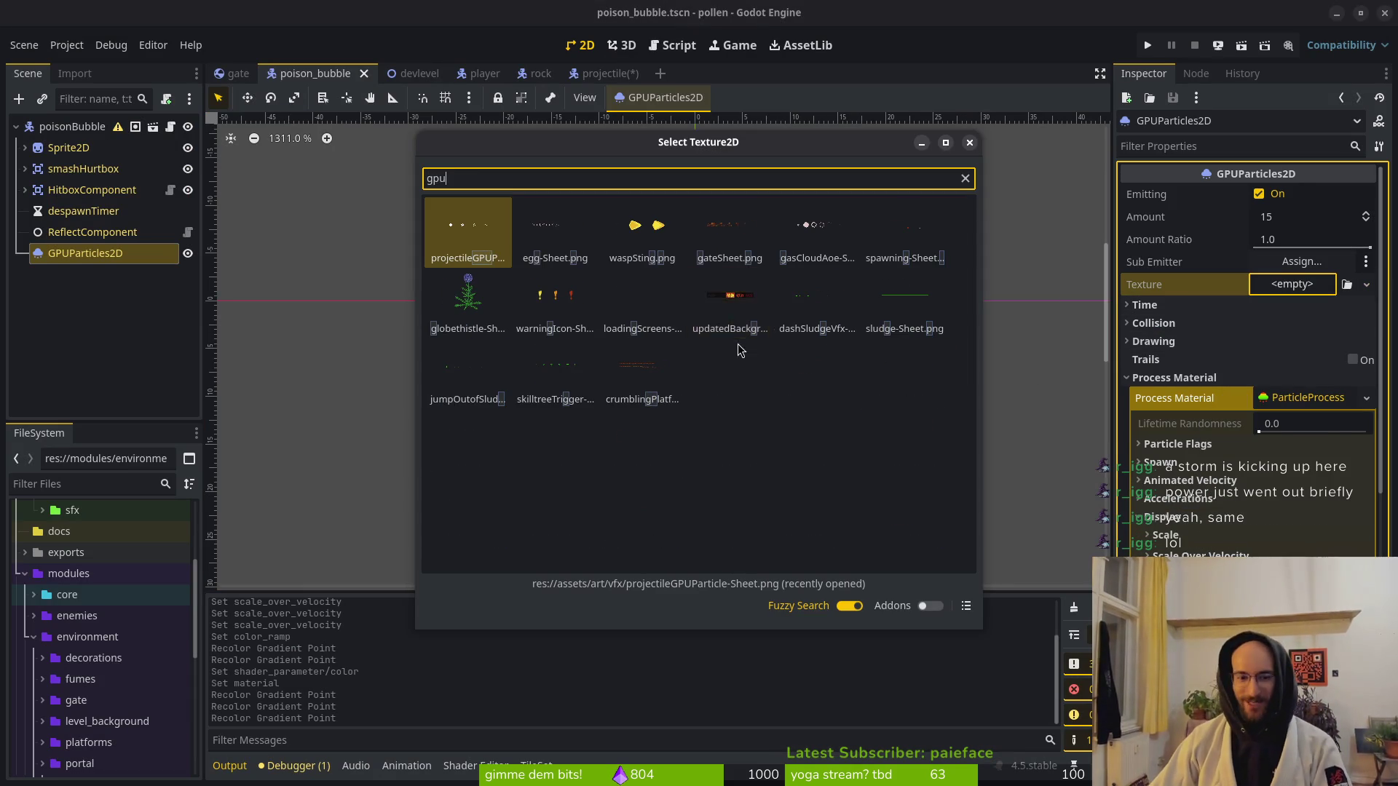
{"action": "double_click", "coordinate": [435, 245]}
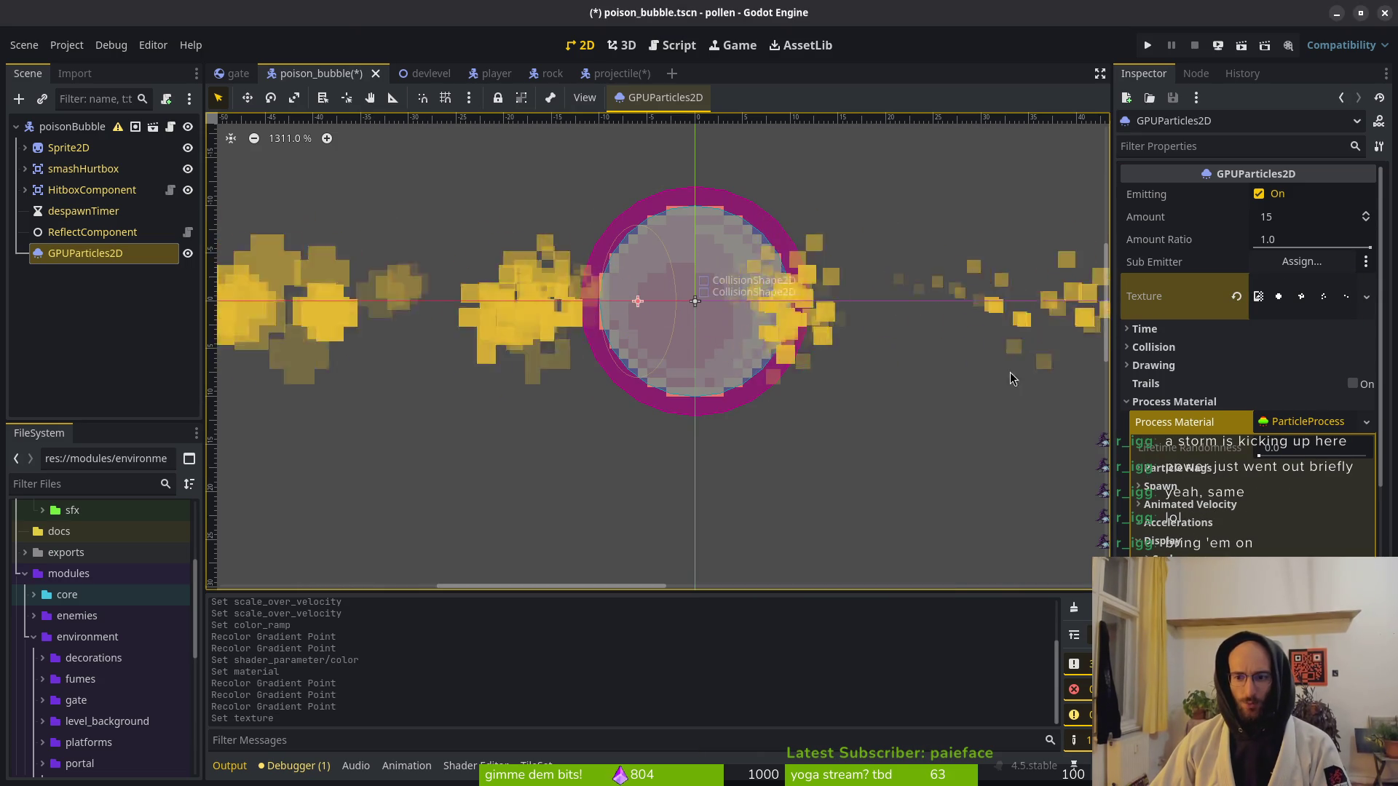
{"action": "left_click", "coordinate": [1174, 401]}
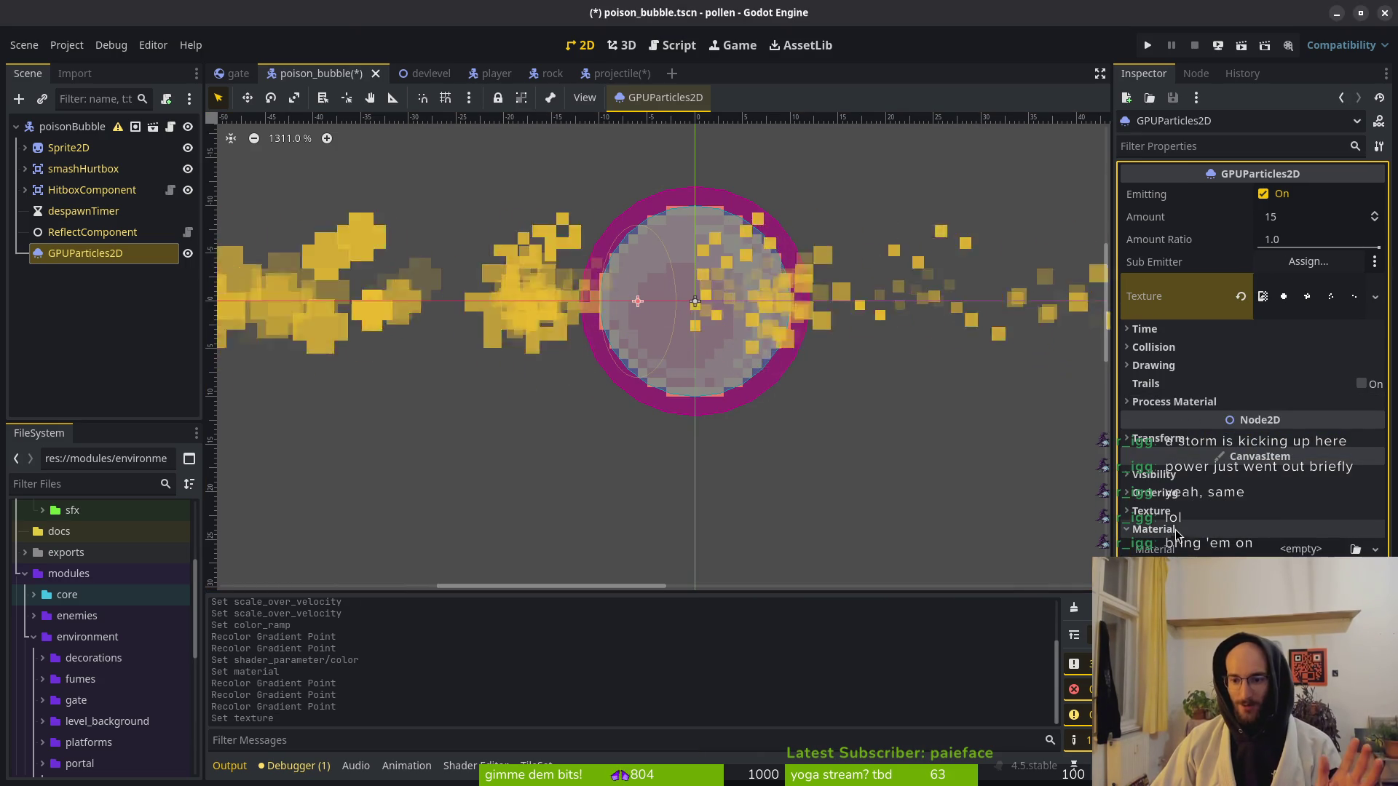
{"action": "left_click", "coordinate": [1225, 528]}
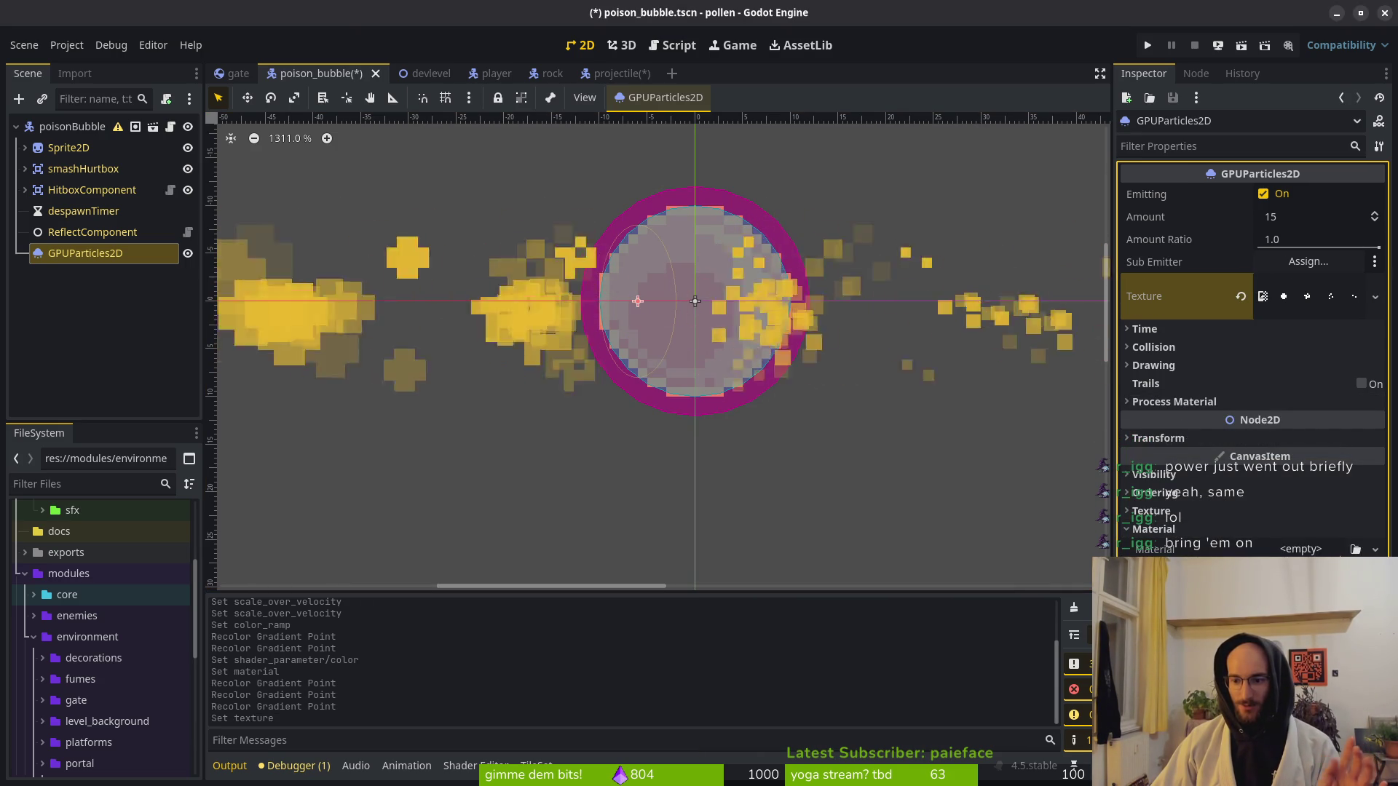
Give the projectile particles a new CanvasItemMaterial with Particles Animation enabled and save.
{"action": "left_click", "coordinate": [619, 74]}
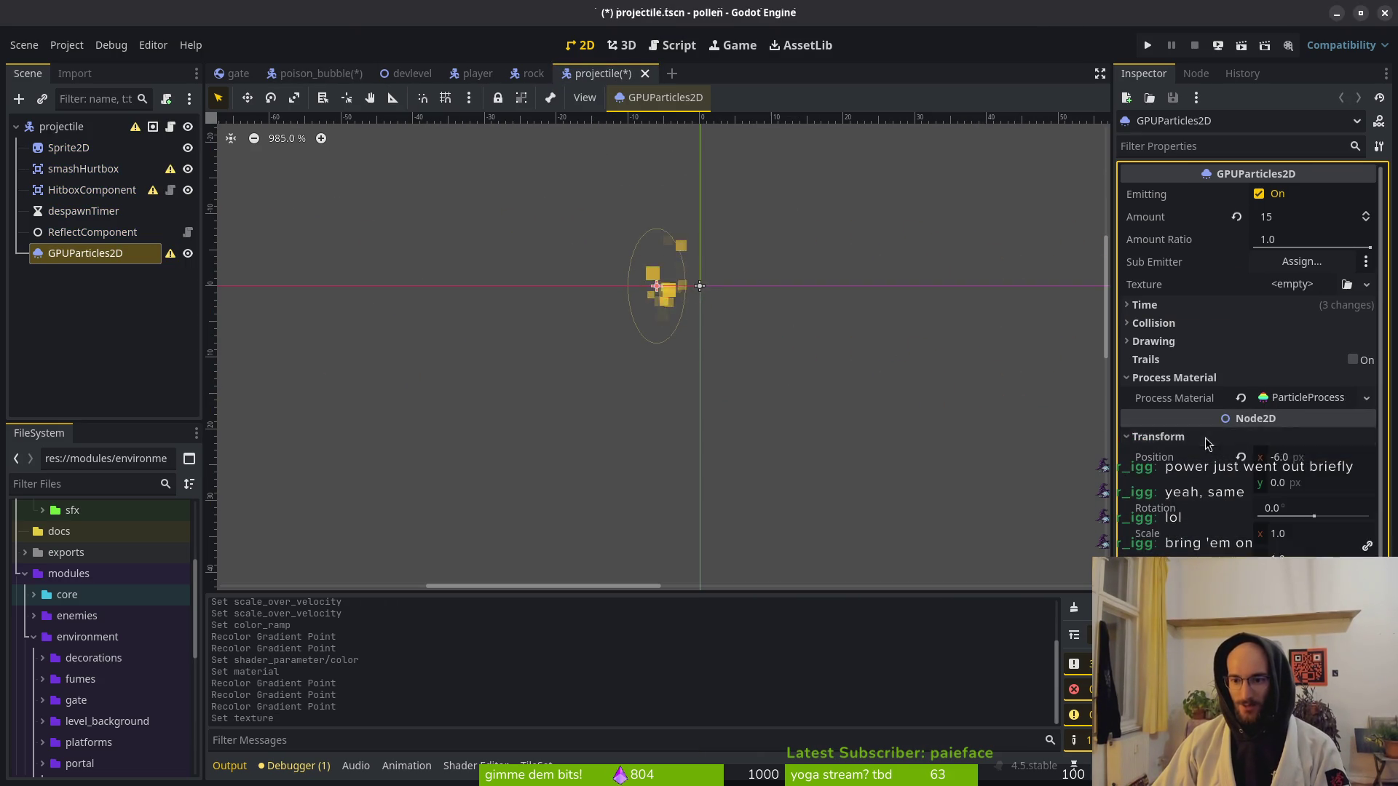
{"action": "left_click", "coordinate": [1172, 527]}
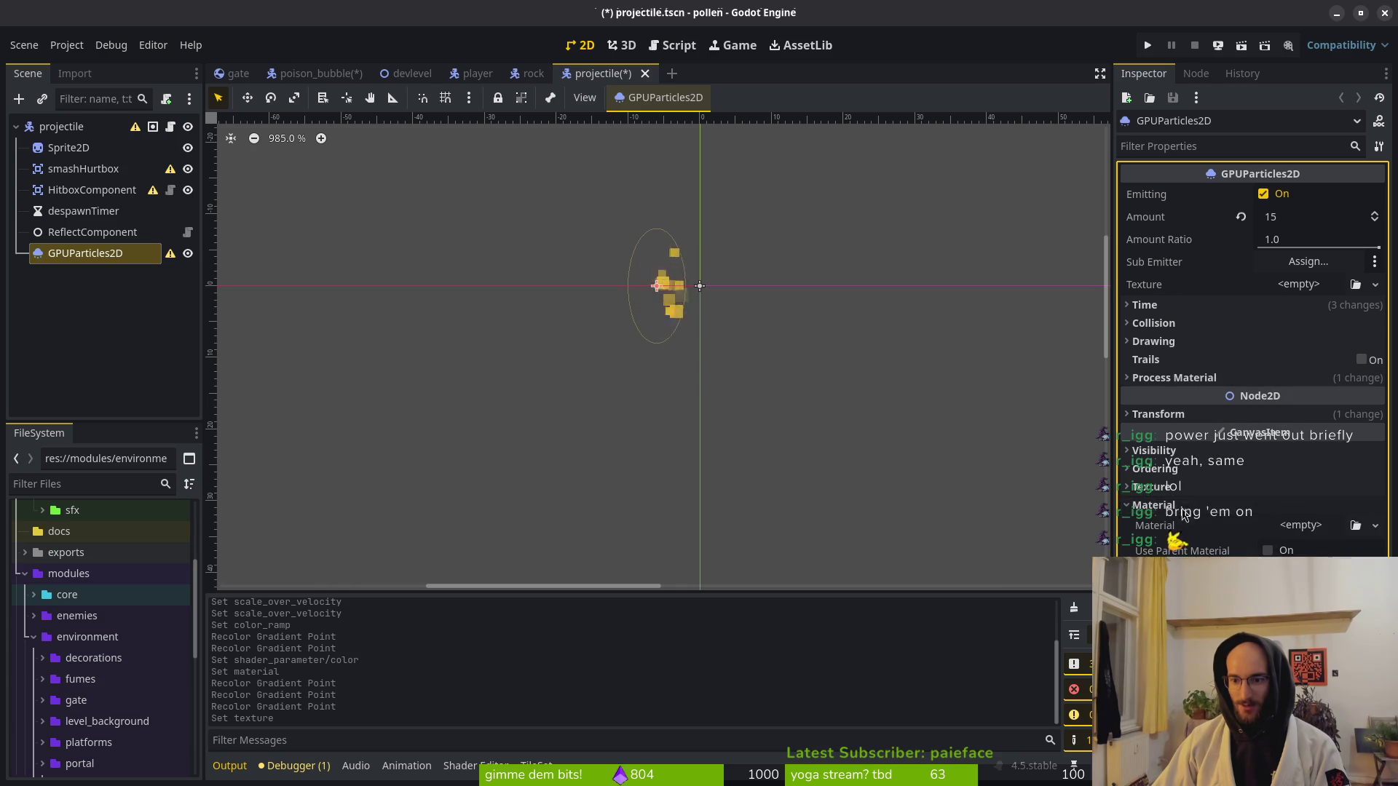
{"action": "left_click", "coordinate": [1307, 526]}
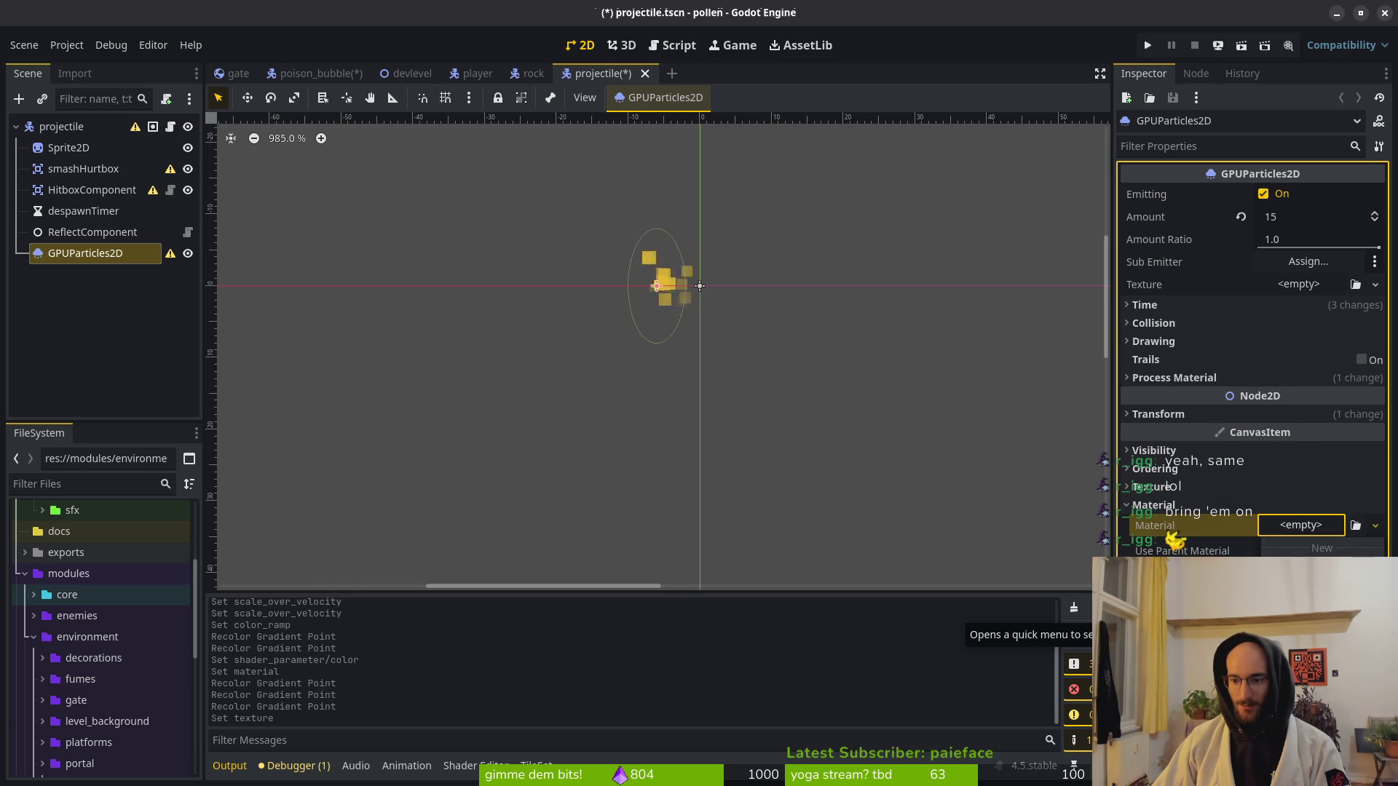
{"action": "left_click", "coordinate": [1303, 565]}
{"action": "left_click", "coordinate": [1263, 704]}
{"action": "scroll", "coordinate": [1263, 655], "scroll_direction": "down", "scroll_amount": 3}
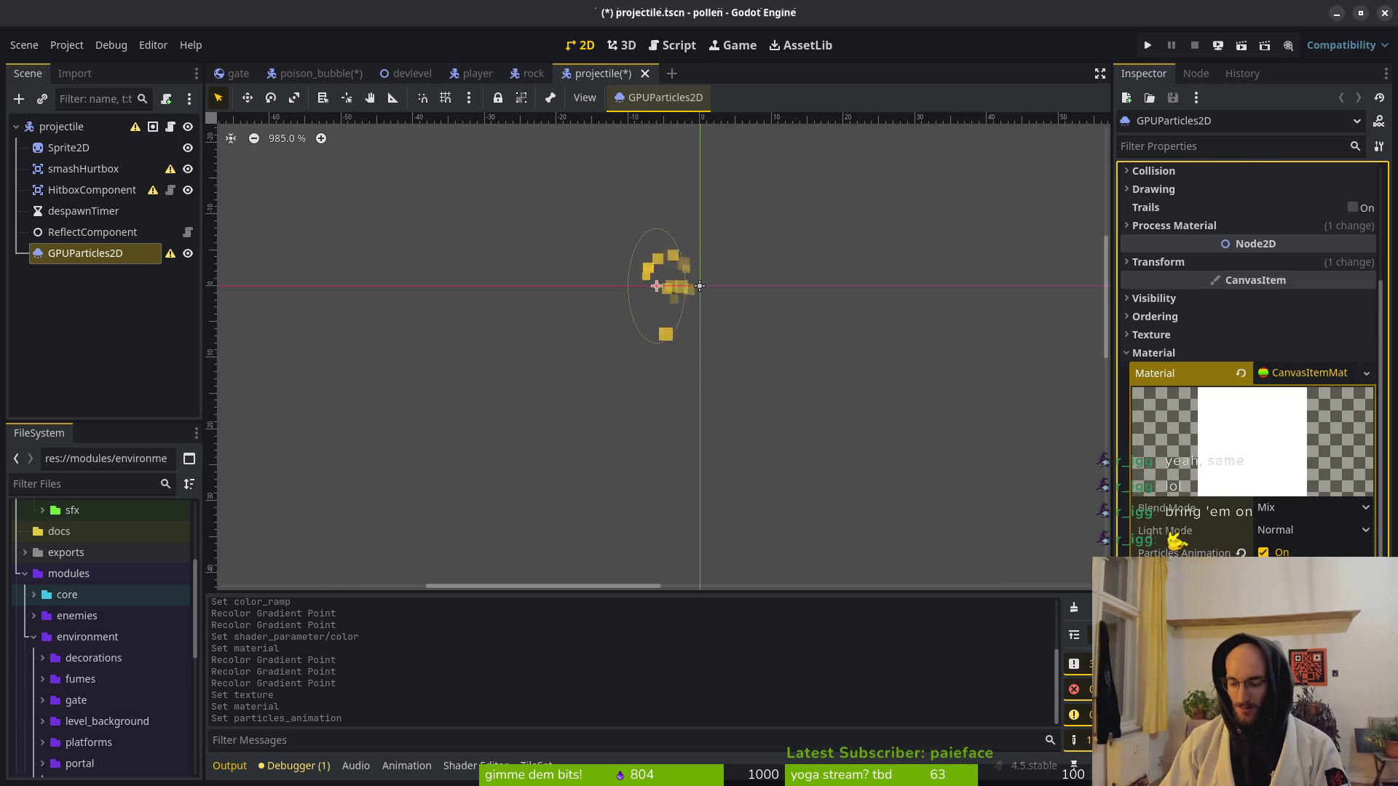
{"action": "key", "text": "Return"}
{"action": "key", "text": "ctrl+s"}
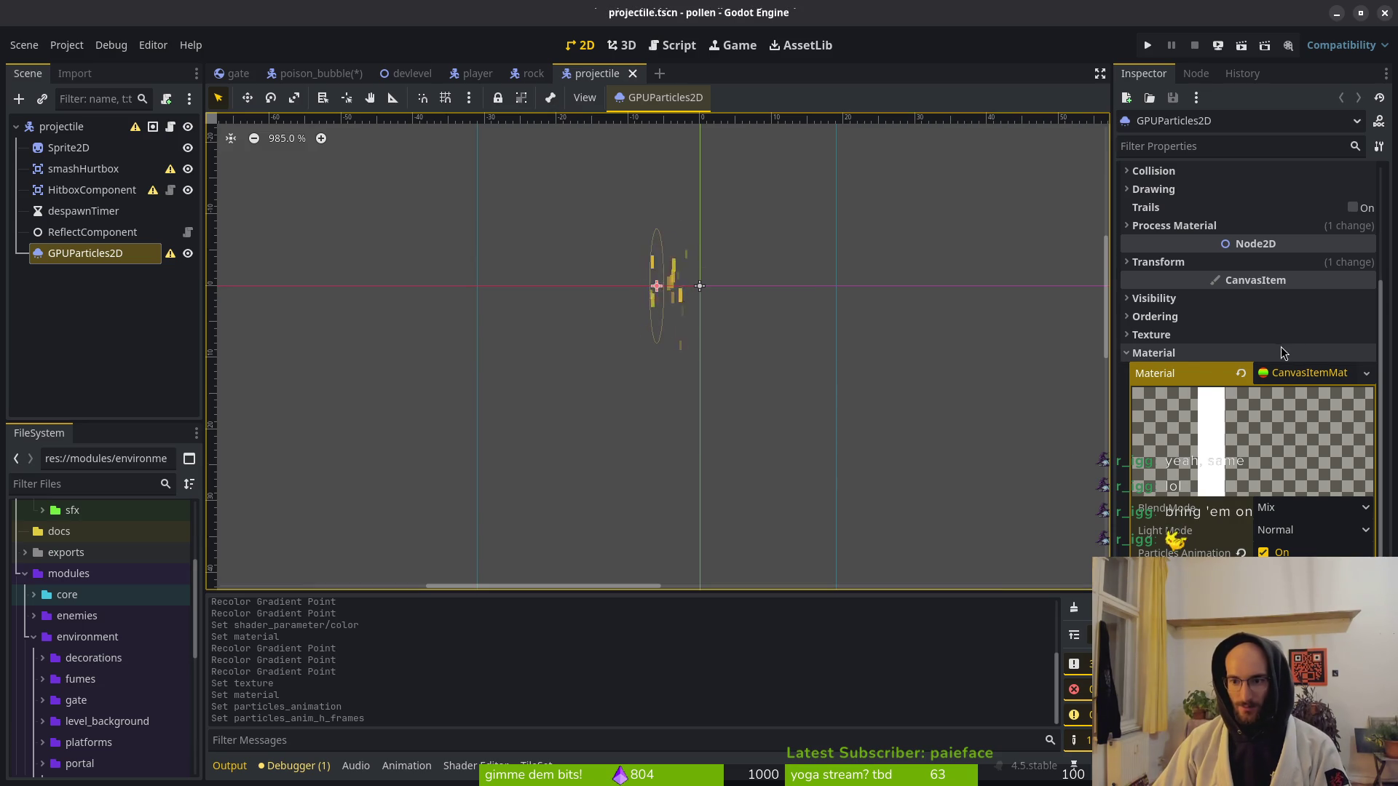
Save the poison_bubble scene and launch the game to test.
{"action": "left_click", "coordinate": [315, 73]}
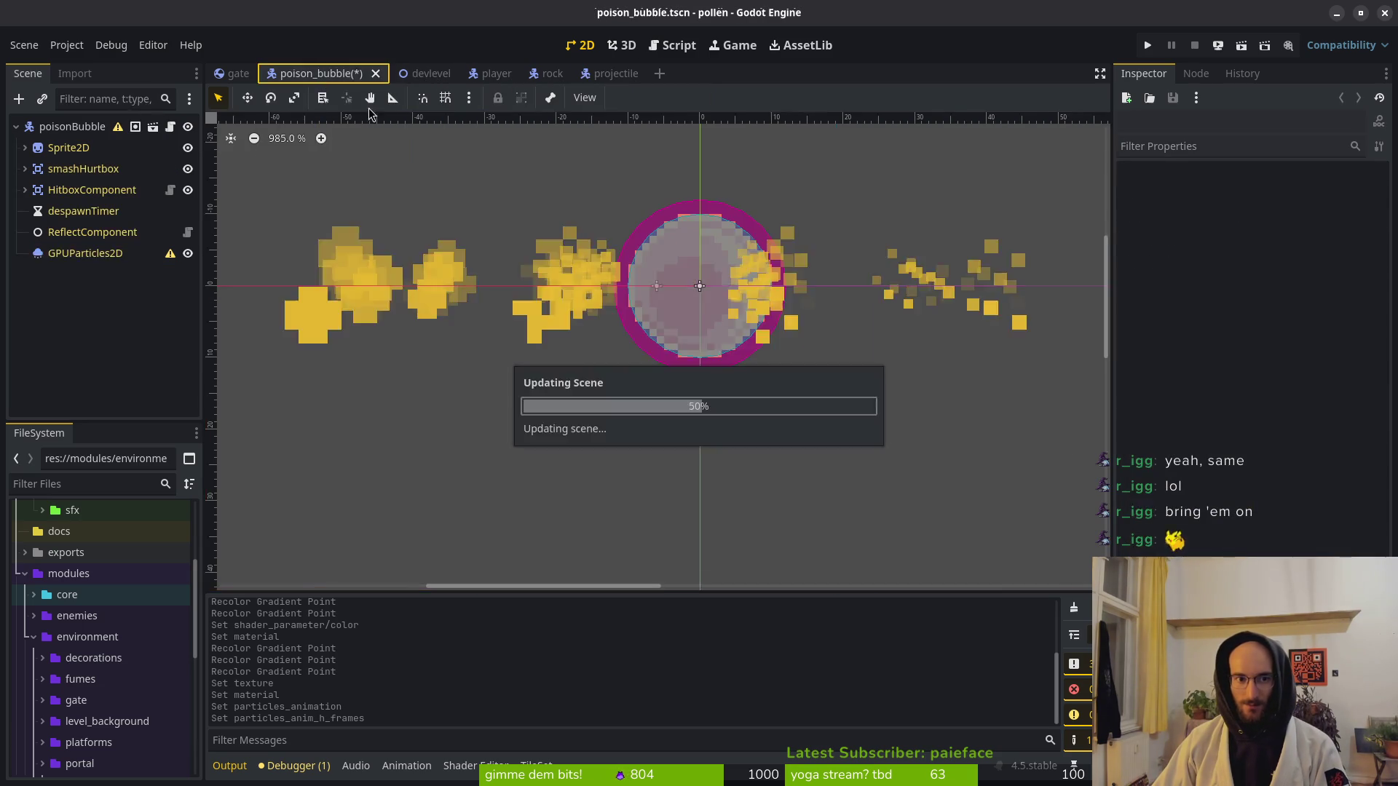
{"action": "key", "text": "ctrl+s"}
{"action": "scroll", "coordinate": [670, 353], "scroll_direction": "down", "scroll_amount": 6}
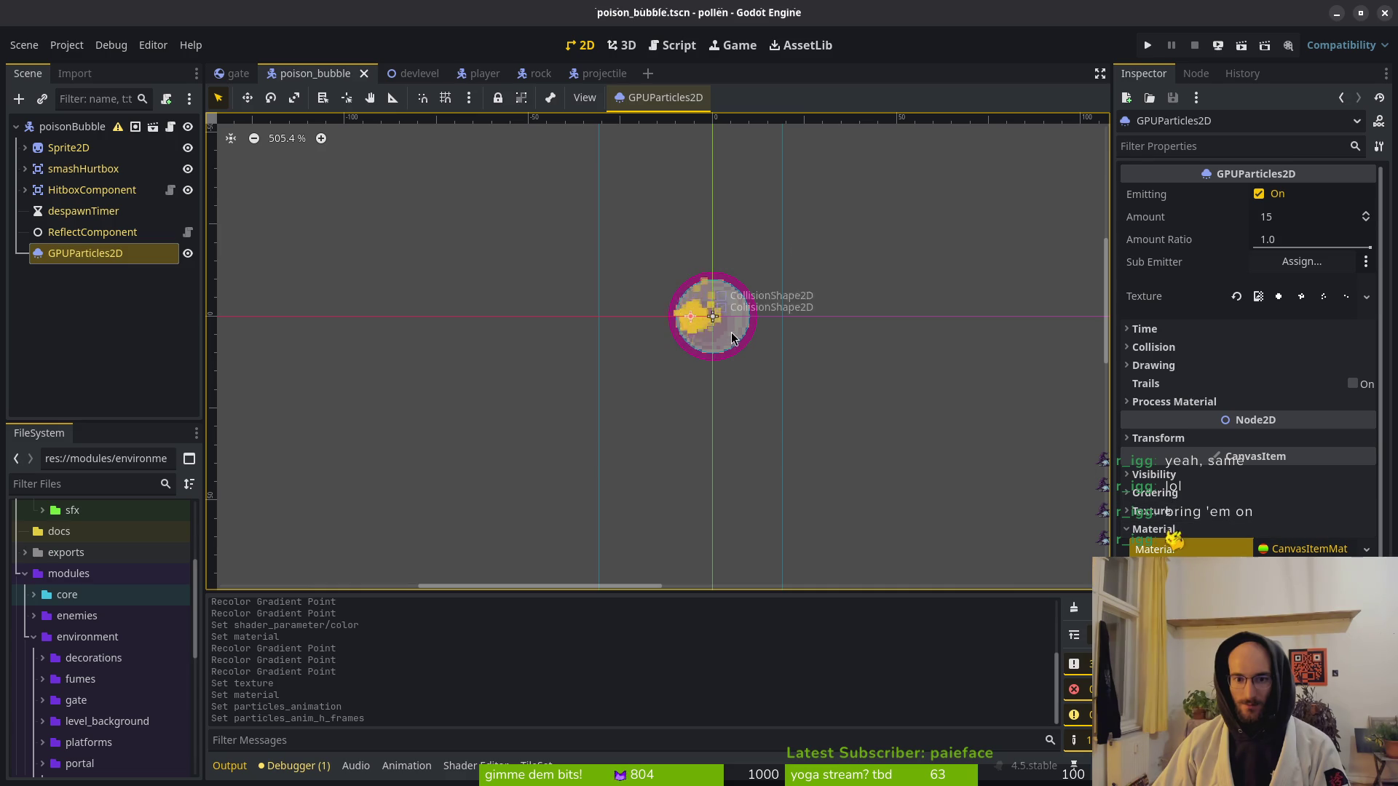
{"action": "left_click", "coordinate": [1149, 45]}
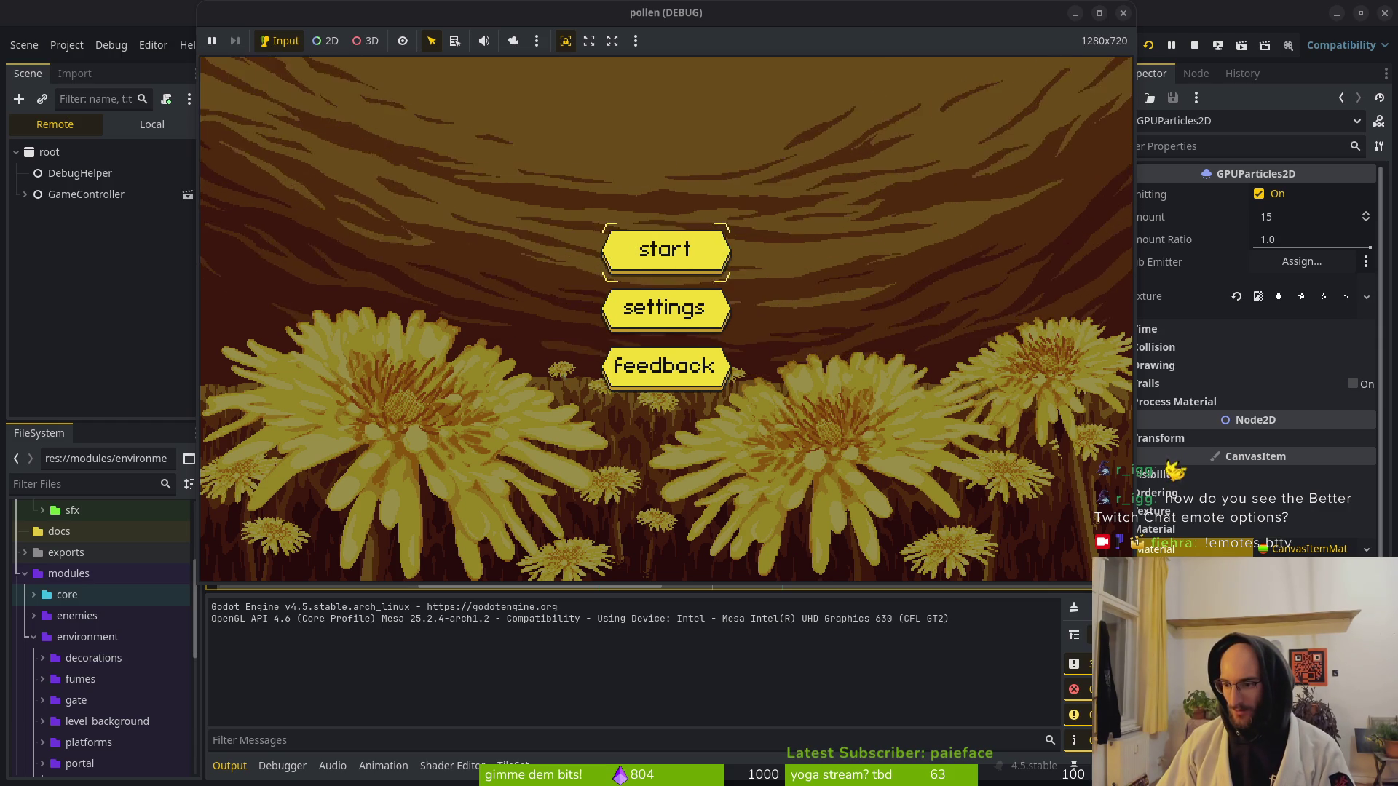
Start the game from its main menu, then stop it with F8.
{"action": "left_click", "coordinate": [638, 249]}
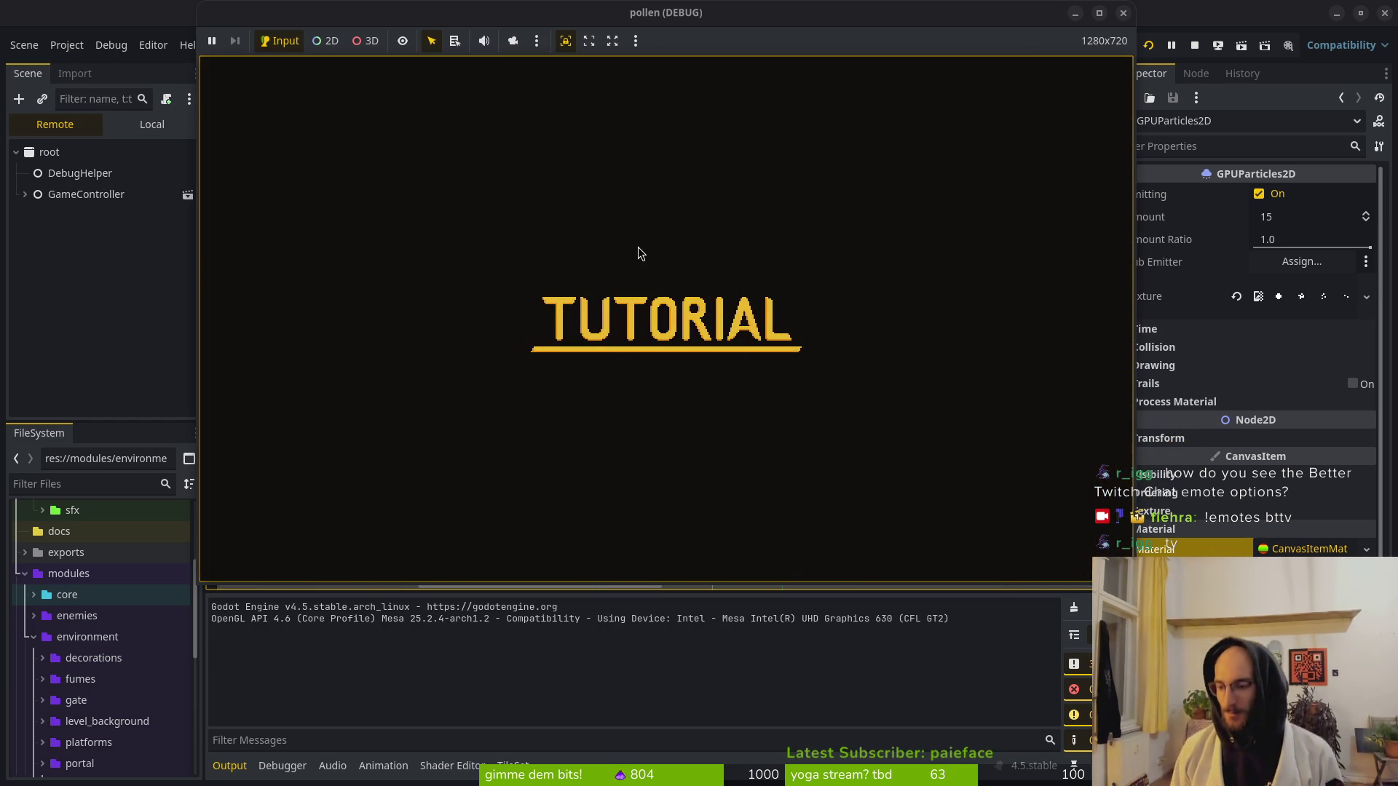
{"action": "key", "text": "F8"}
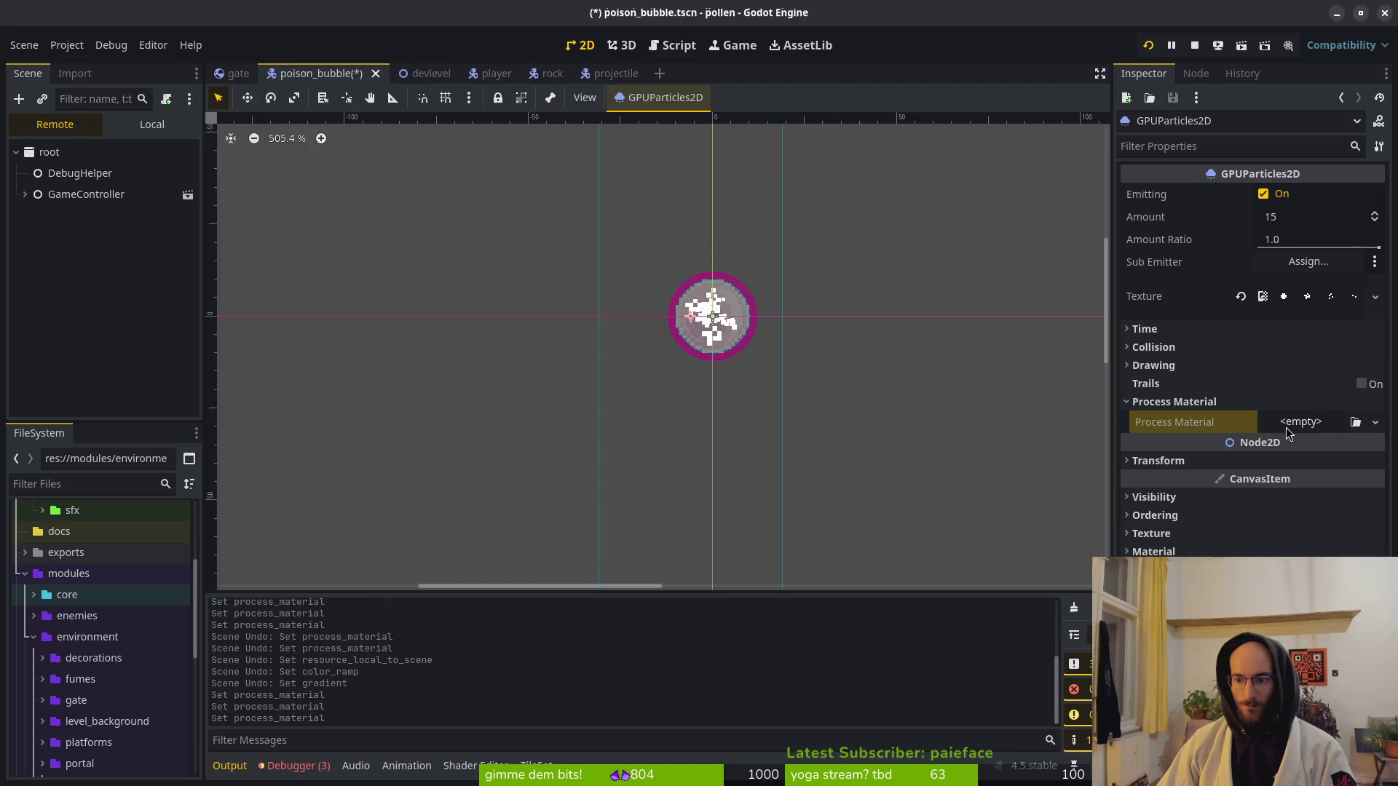
Quick-load projectile_vfx.tres as the process material and save the scene.
{"action": "left_click", "coordinate": [1375, 423]}
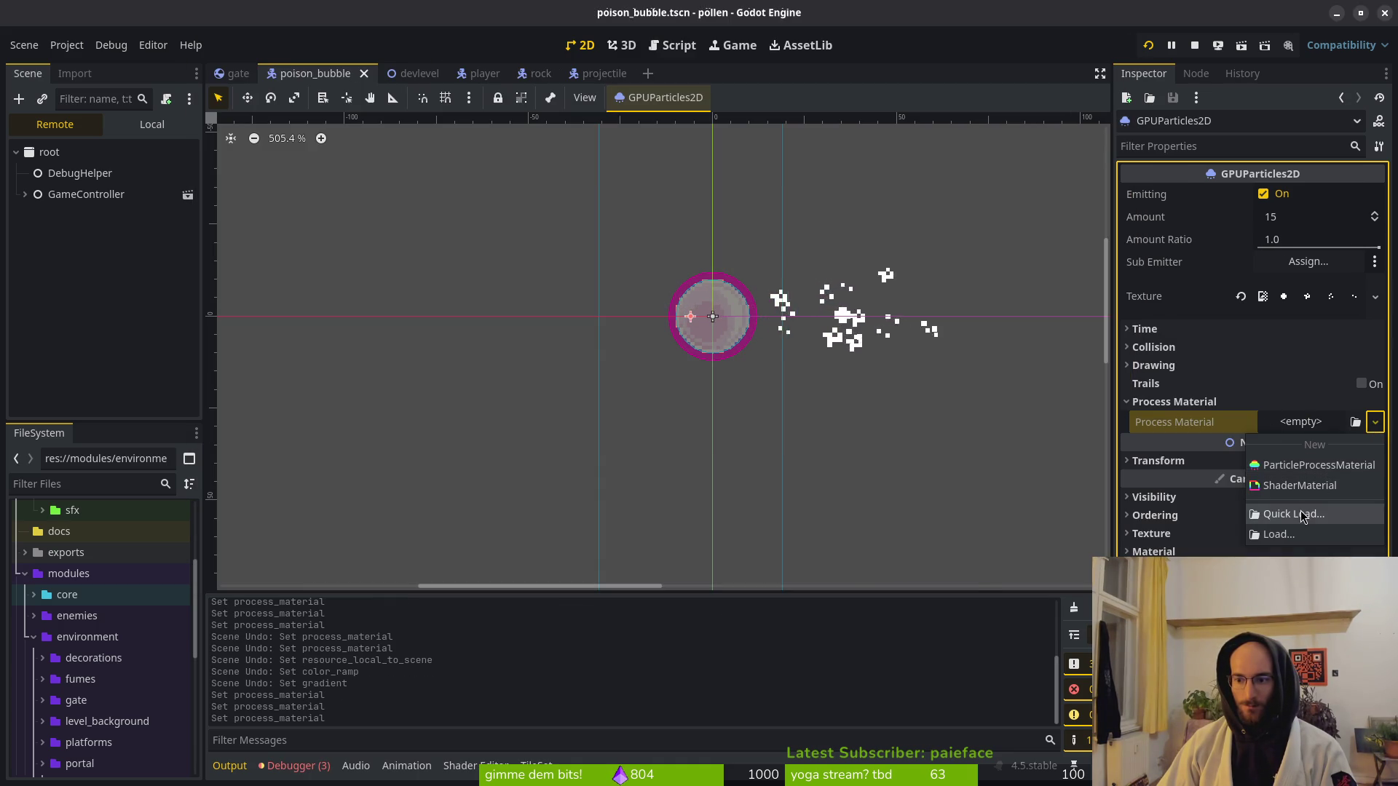
{"action": "left_click", "coordinate": [1281, 513]}
{"action": "double_click", "coordinate": [561, 241]}
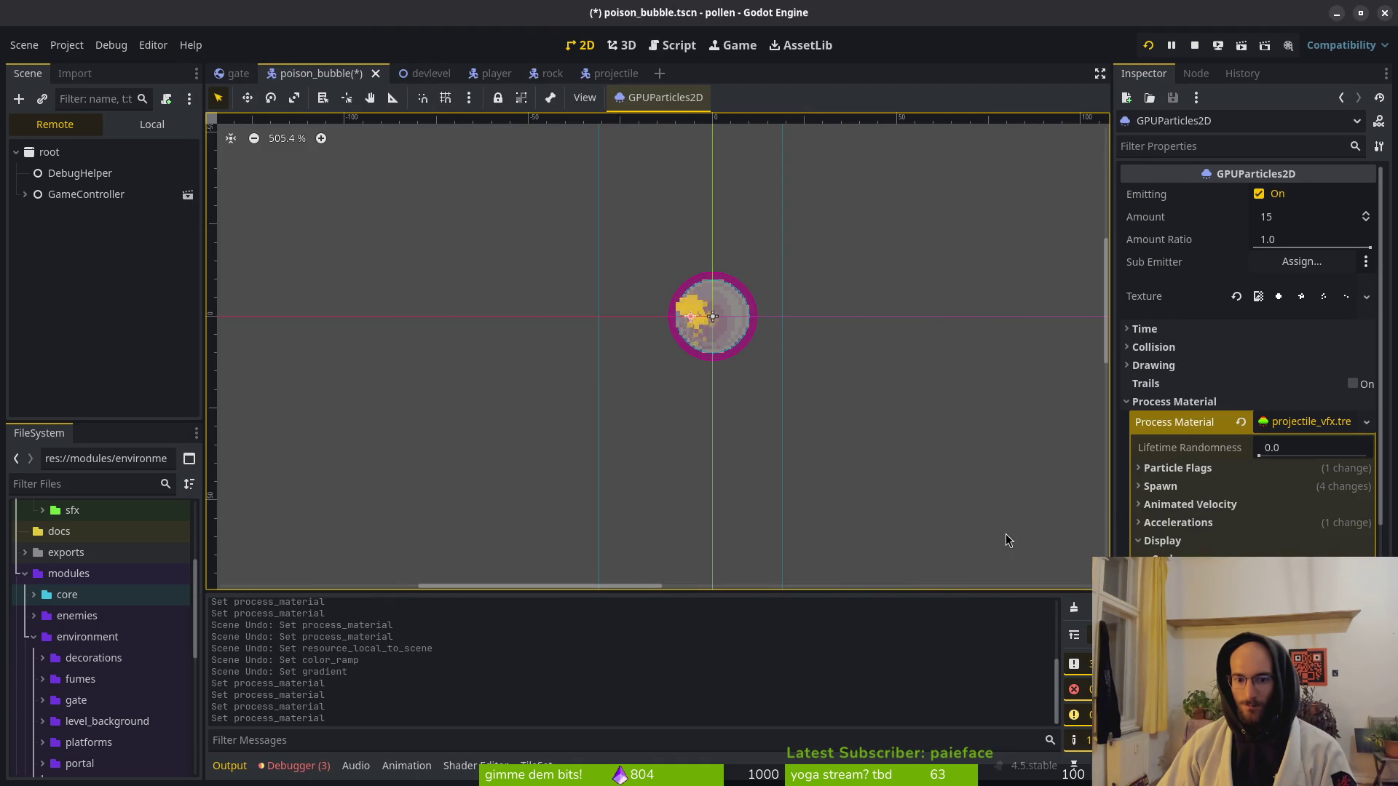
{"action": "key", "text": "ctrl+s"}
Check the process material's Color Ramp, then relaunch the game.
{"action": "scroll", "coordinate": [759, 349], "scroll_direction": "down", "scroll_amount": 1}
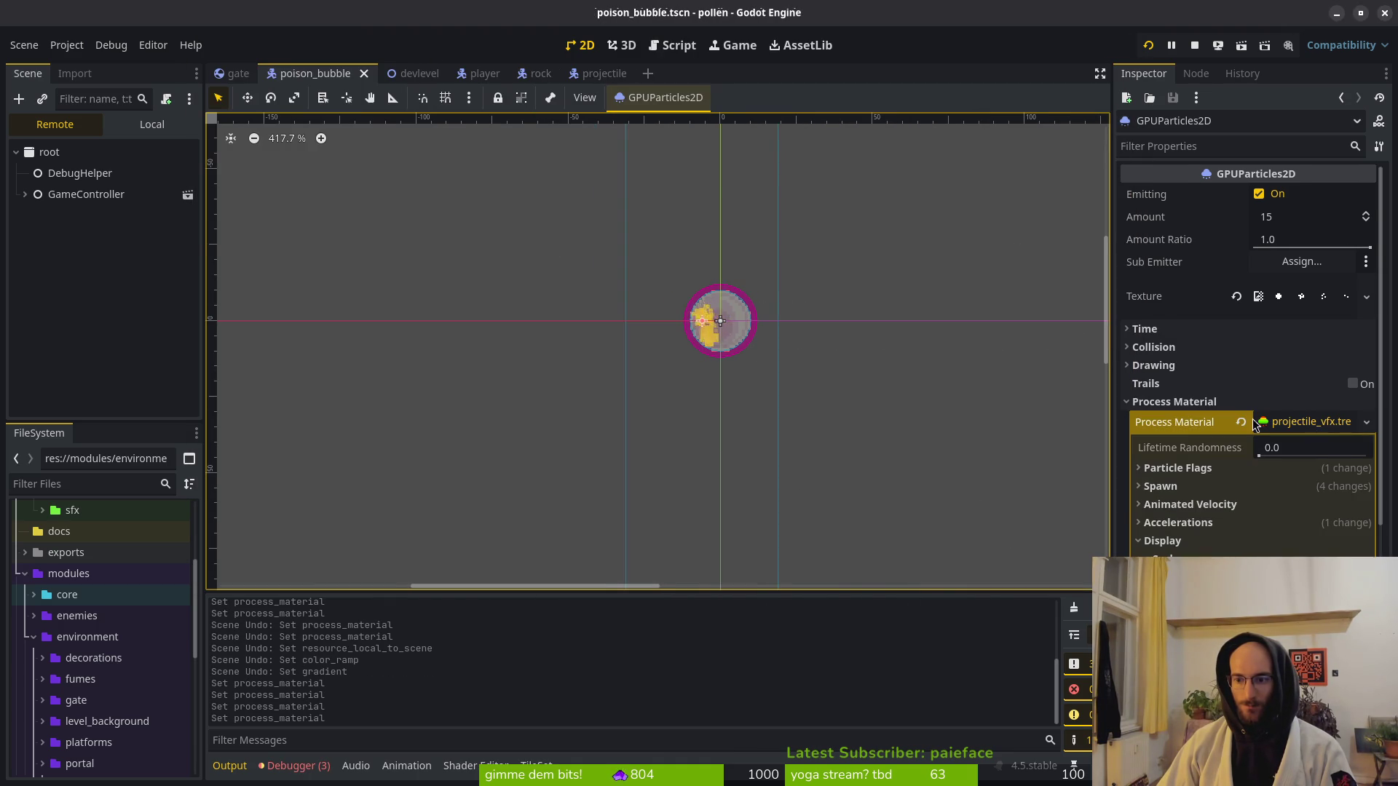
{"action": "left_click", "coordinate": [1184, 399]}
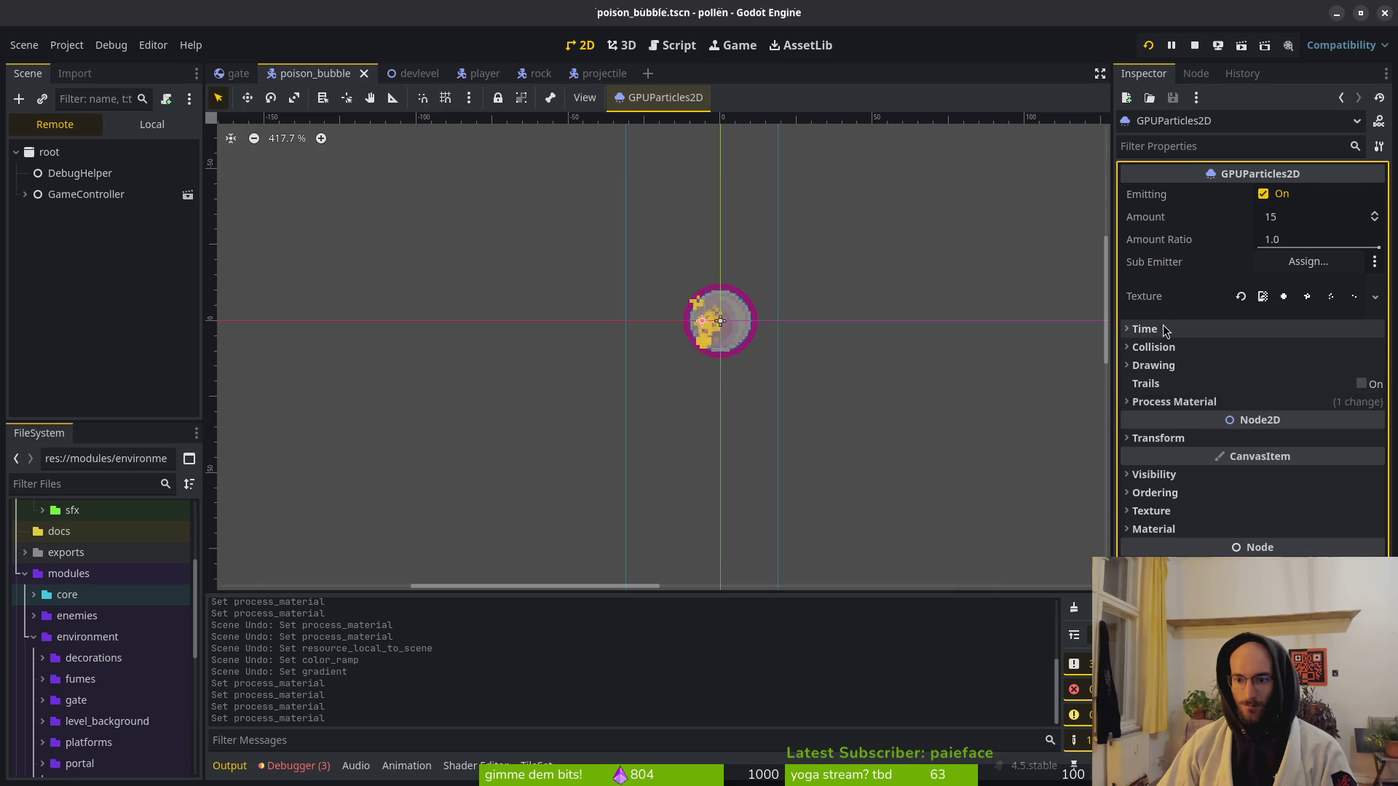
{"action": "left_click", "coordinate": [1211, 402]}
{"action": "scroll", "coordinate": [1224, 408], "scroll_direction": "down", "scroll_amount": 3}
{"action": "left_click", "coordinate": [1308, 508]}
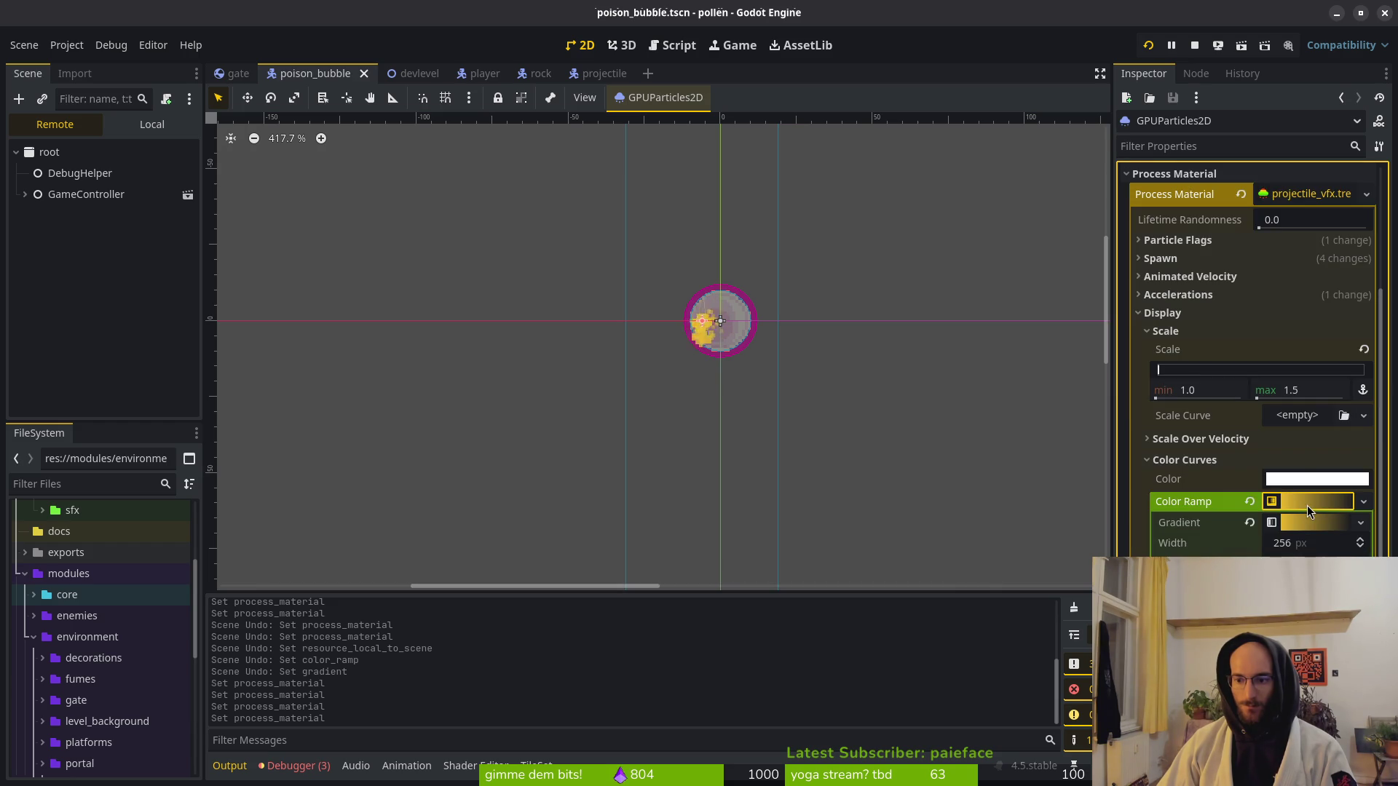
{"action": "left_click", "coordinate": [1182, 459]}
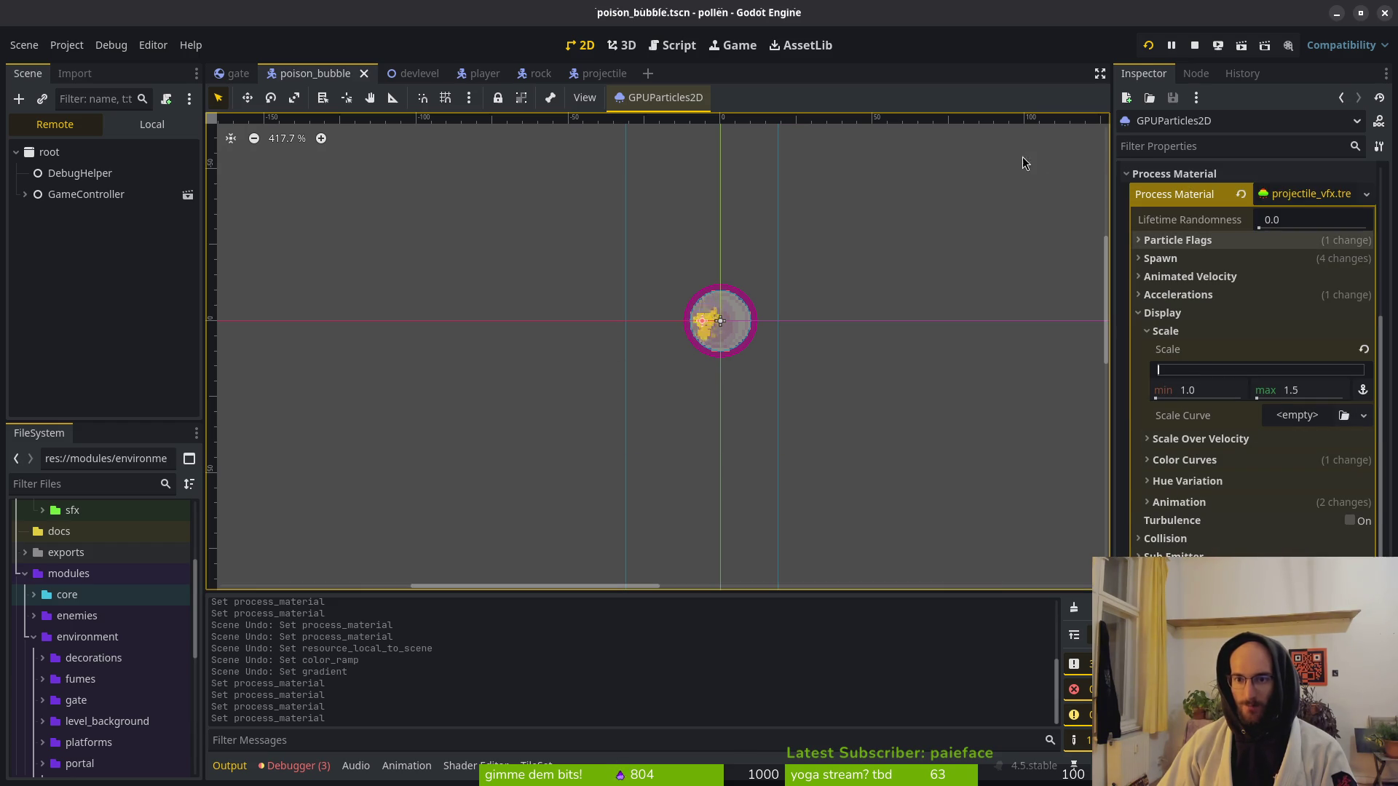
{"action": "left_click", "coordinate": [1149, 45]}
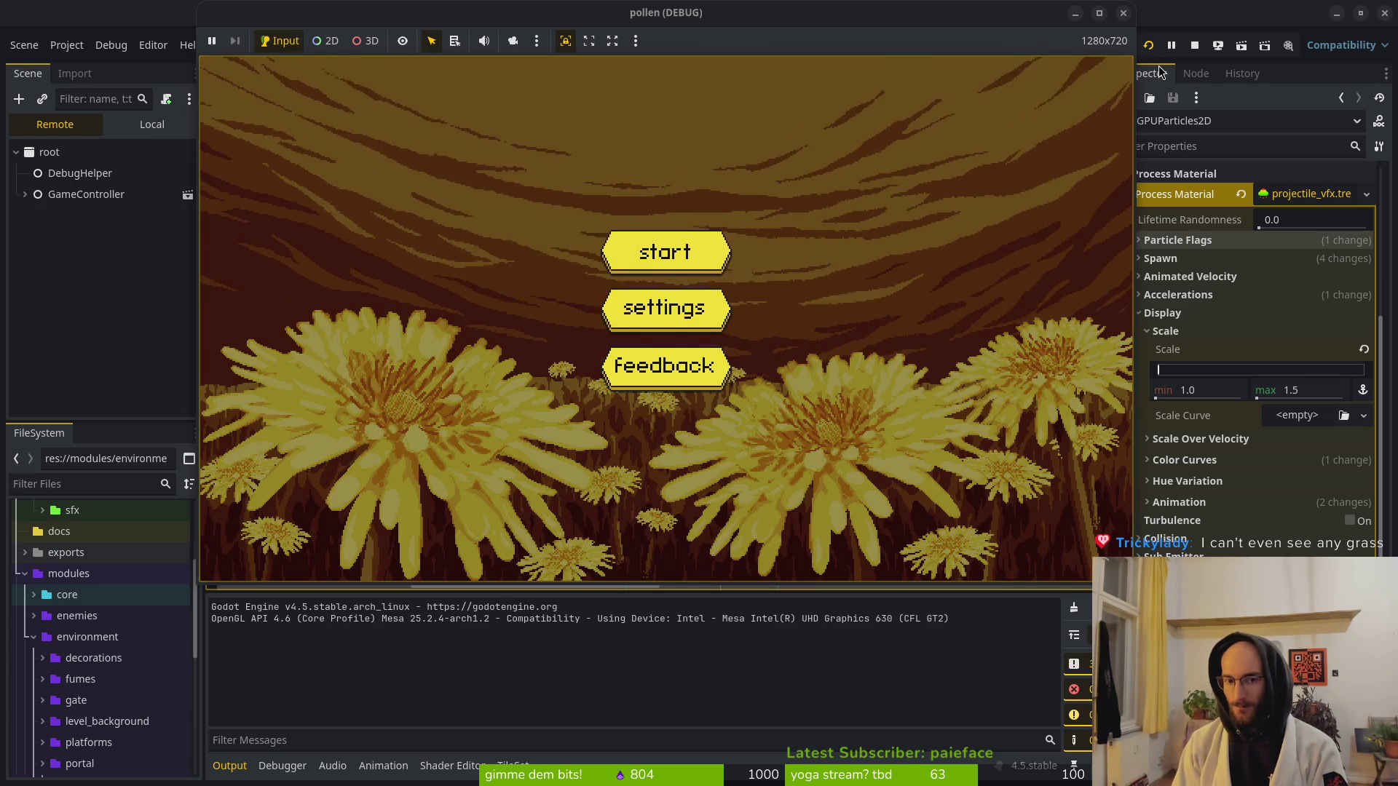
Play past the main menu, fly the bee into the cave level, then close the game window.
{"action": "key", "text": "Return"}
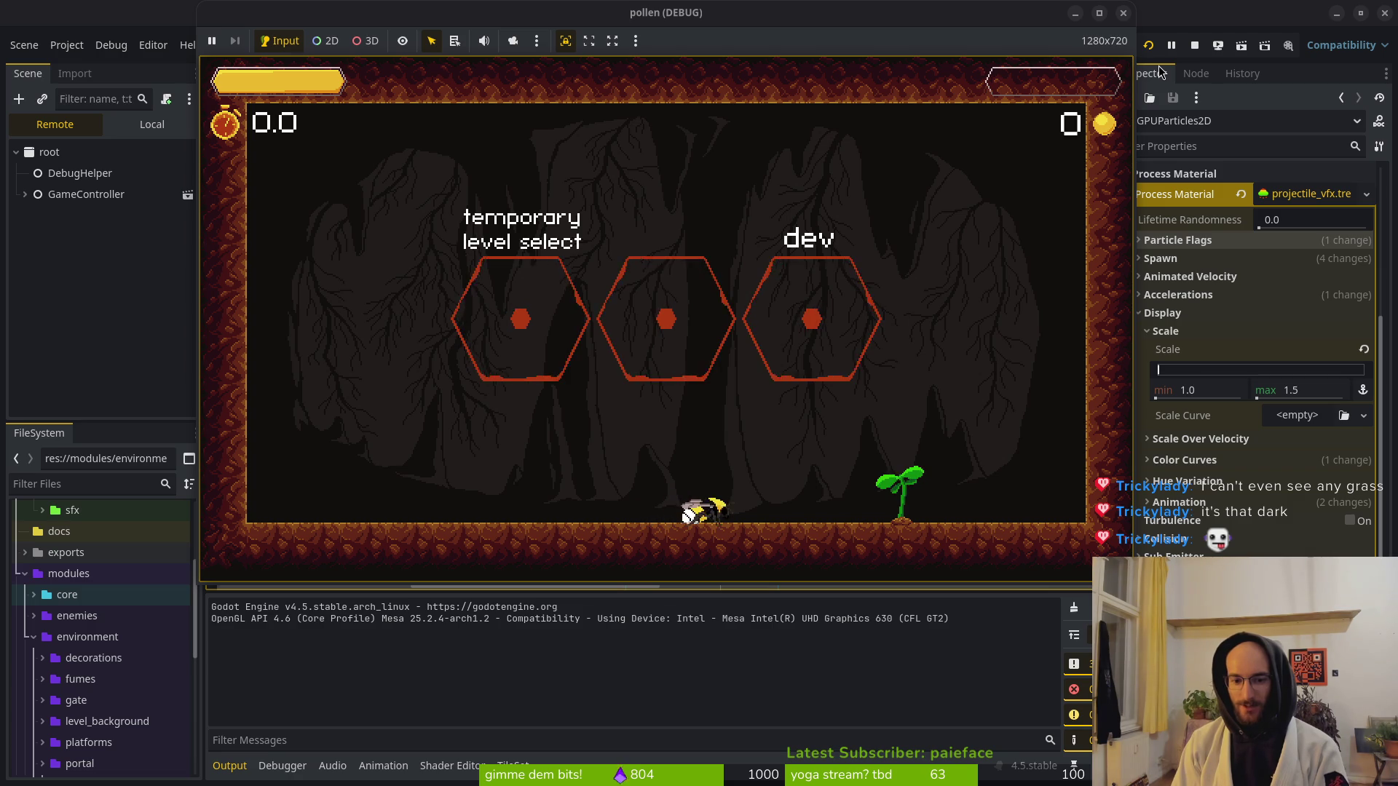
{"action": "key", "text": "space"}
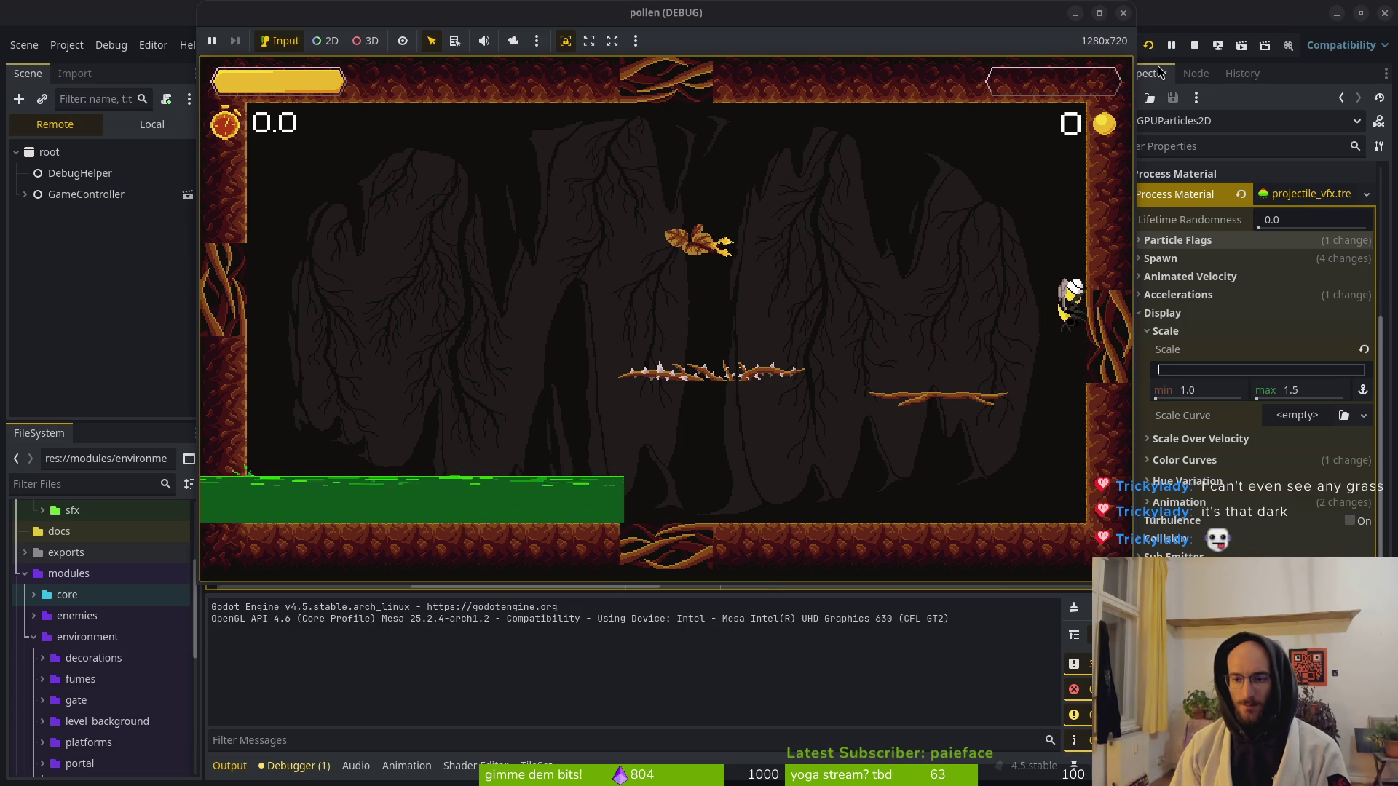
{"action": "left_click", "coordinate": [1125, 14]}
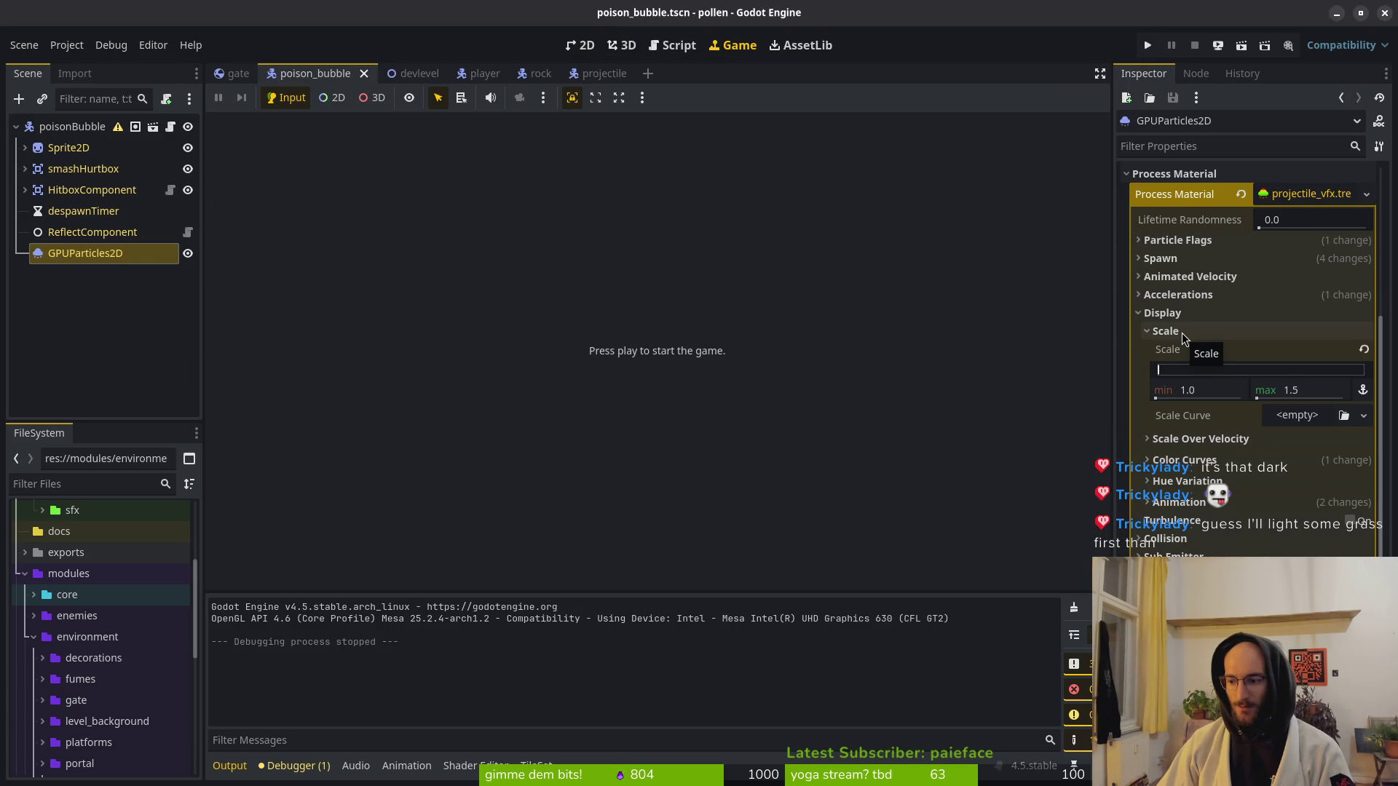
Open the Color Ramp gradient under Display > Color Curves and move its colour stops.
{"action": "left_click", "coordinate": [1180, 337]}
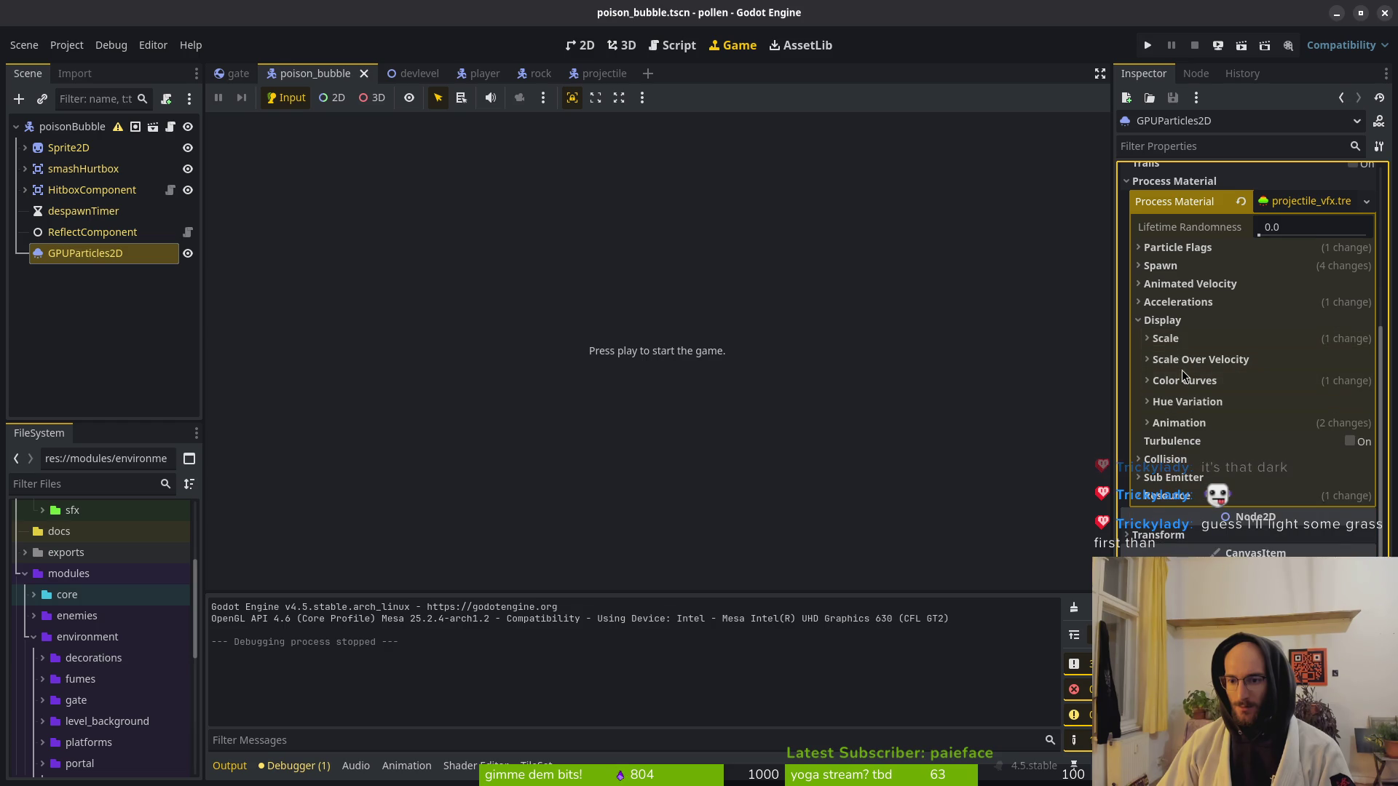
{"action": "left_click", "coordinate": [1183, 381]}
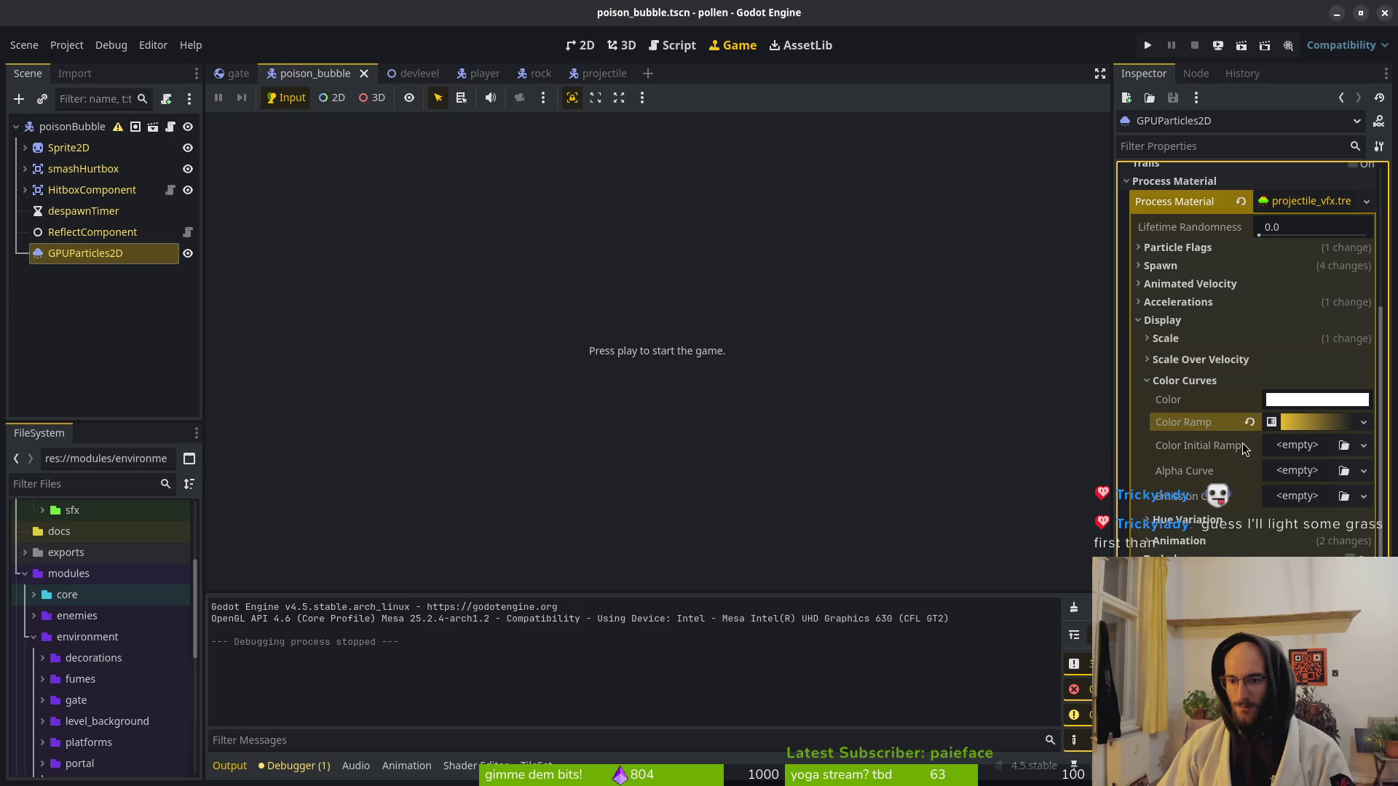
{"action": "left_click", "coordinate": [1300, 425]}
{"action": "left_click", "coordinate": [1275, 447]}
{"action": "left_click", "coordinate": [1159, 507]}
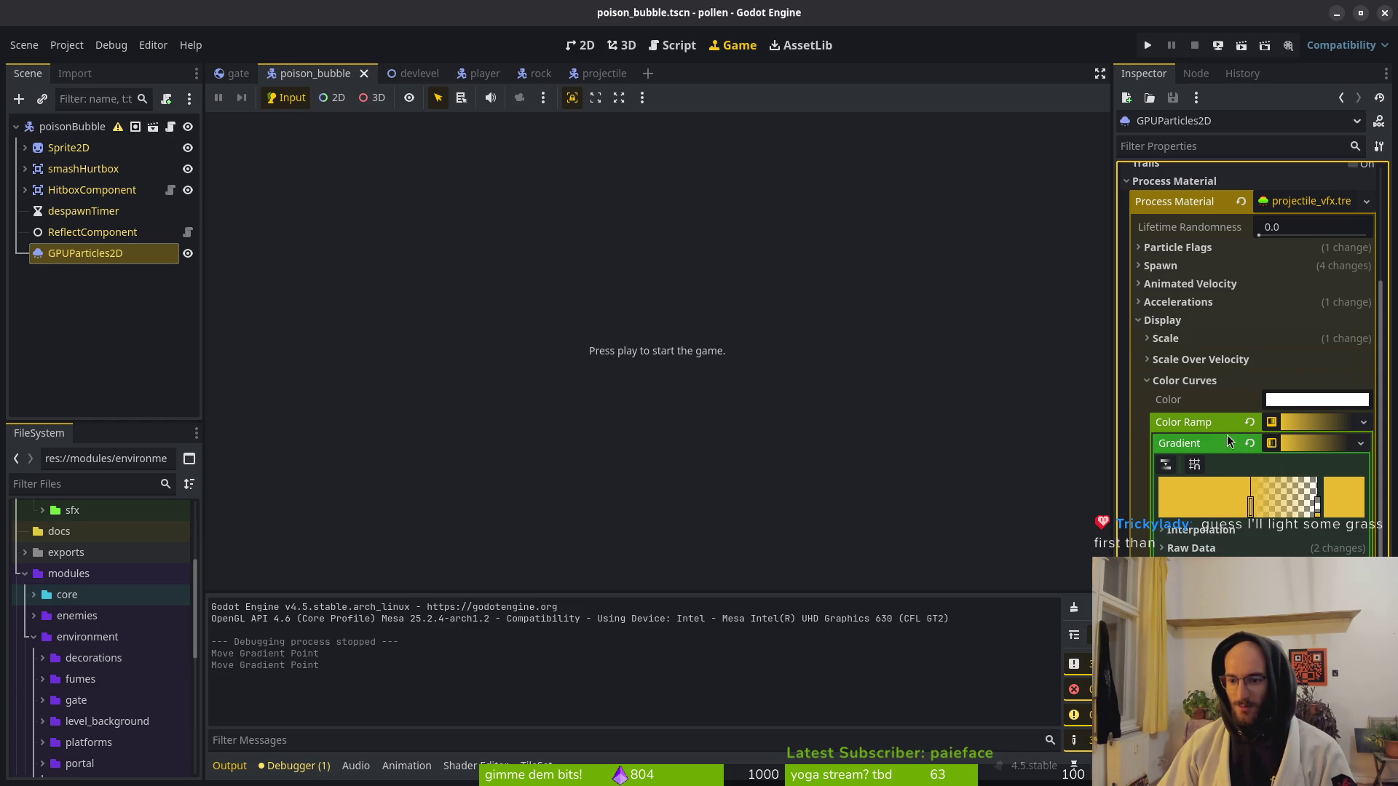
{"action": "left_click", "coordinate": [1303, 427]}
Save the scene and launch the game to test the new particle colours.
{"action": "key", "text": "ctrl+s"}
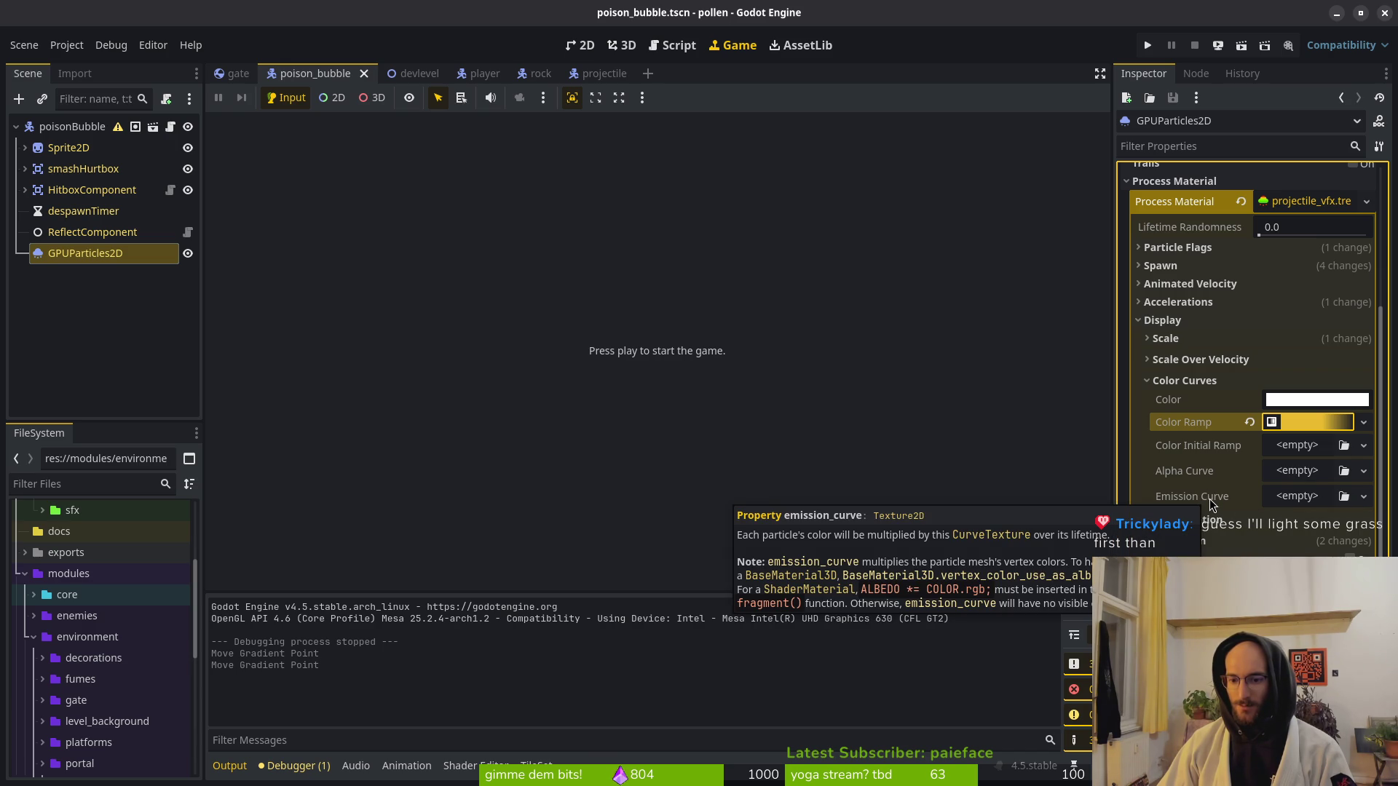
{"action": "key", "text": "ctrl+s"}
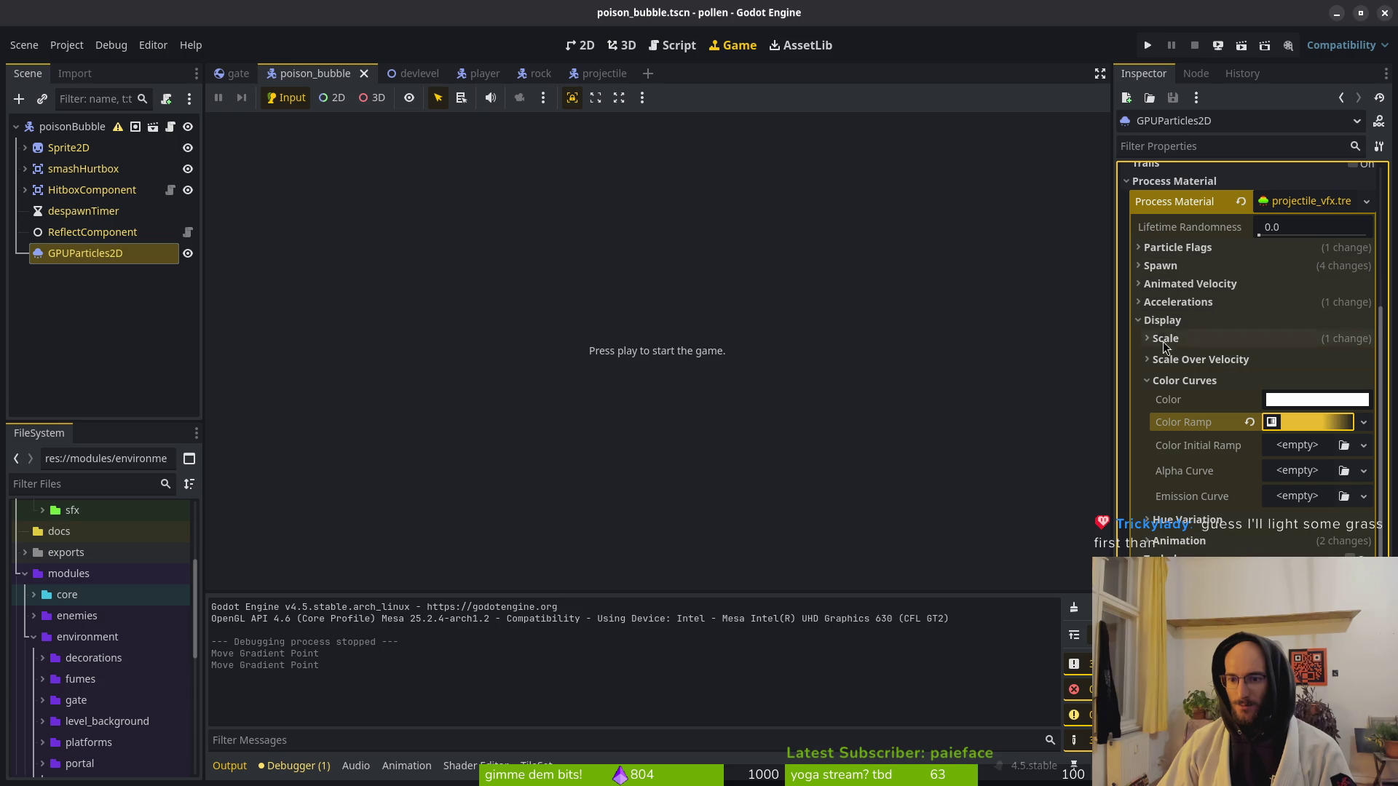
{"action": "left_click", "coordinate": [1167, 382]}
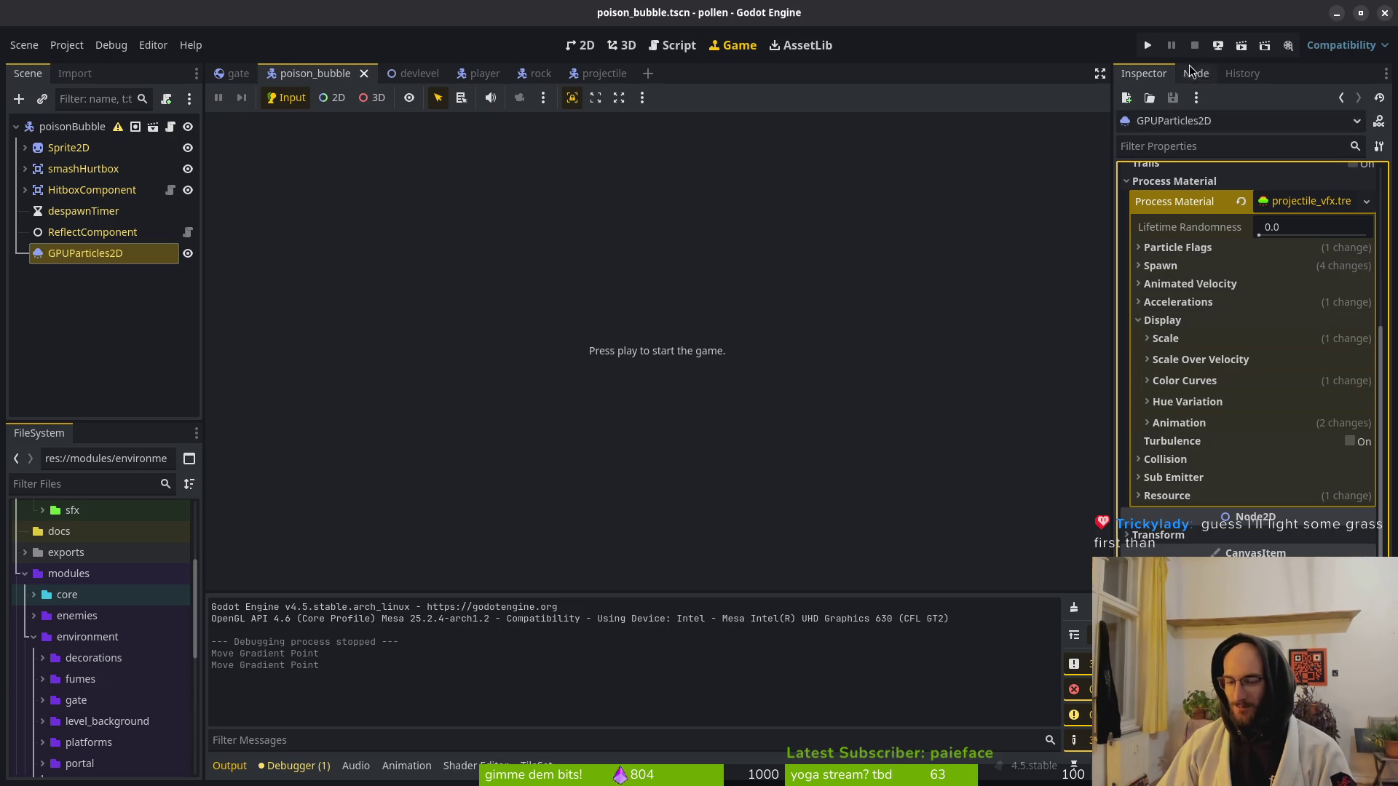
{"action": "left_click", "coordinate": [1147, 44]}
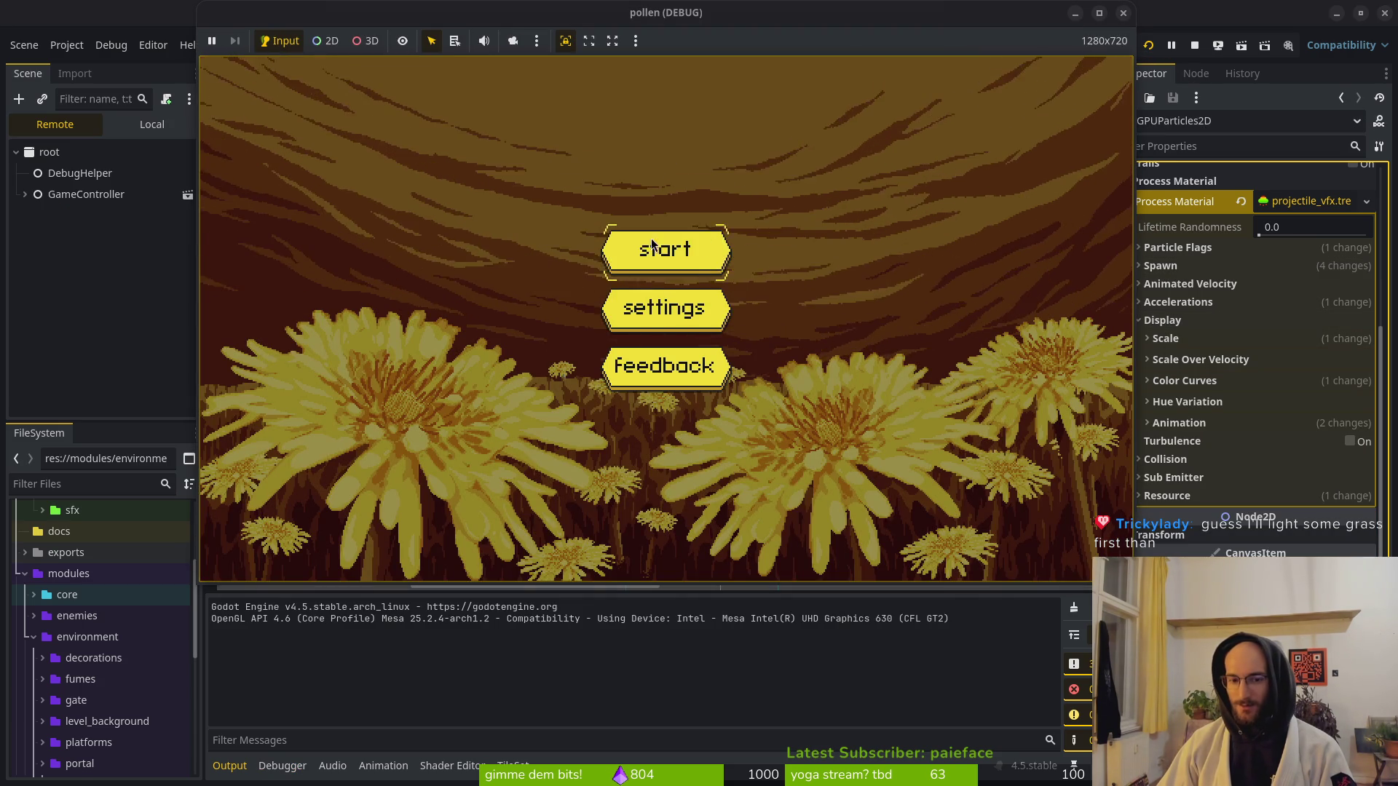
Start a new game, fly the bee through the portal into the cave, then stop the run.
{"action": "left_click", "coordinate": [652, 246]}
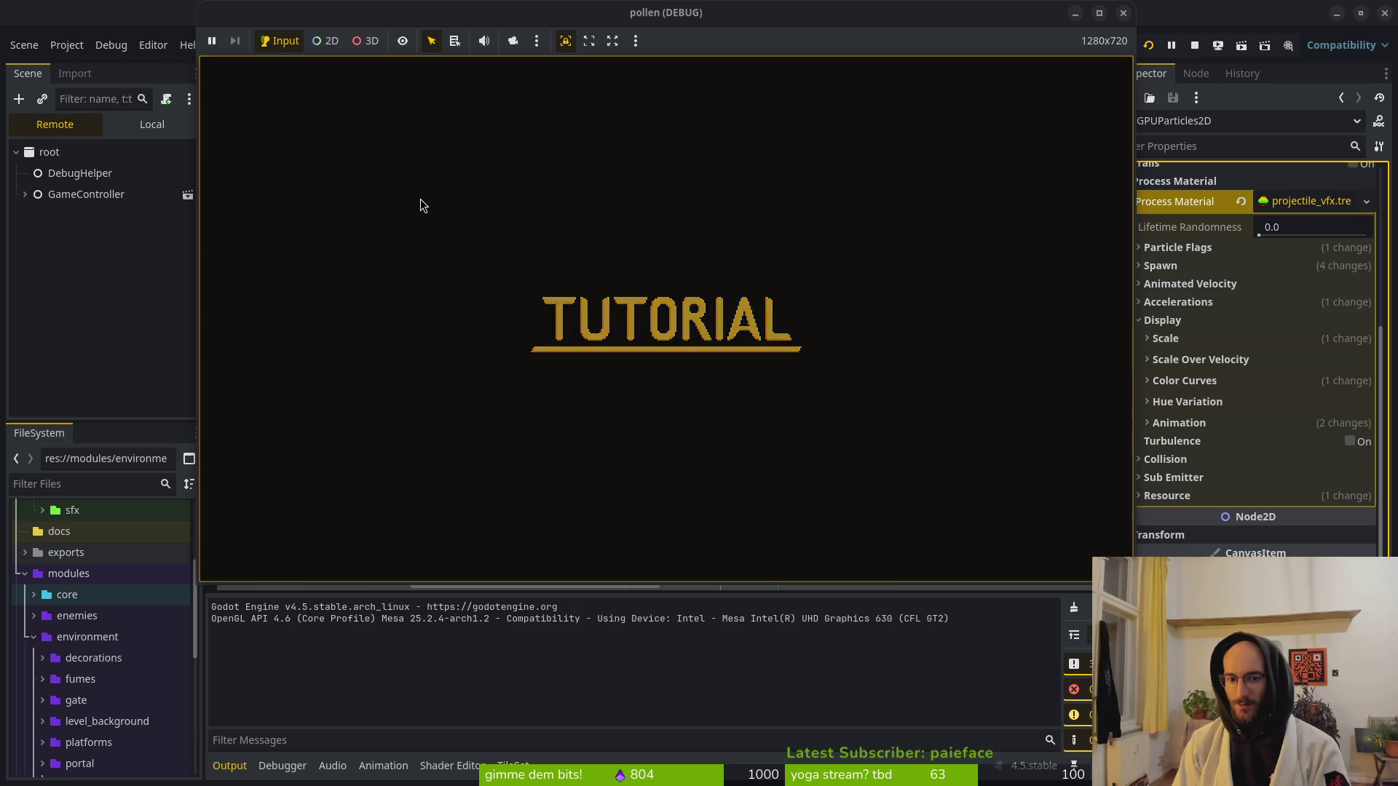
{"action": "key", "text": "space"}
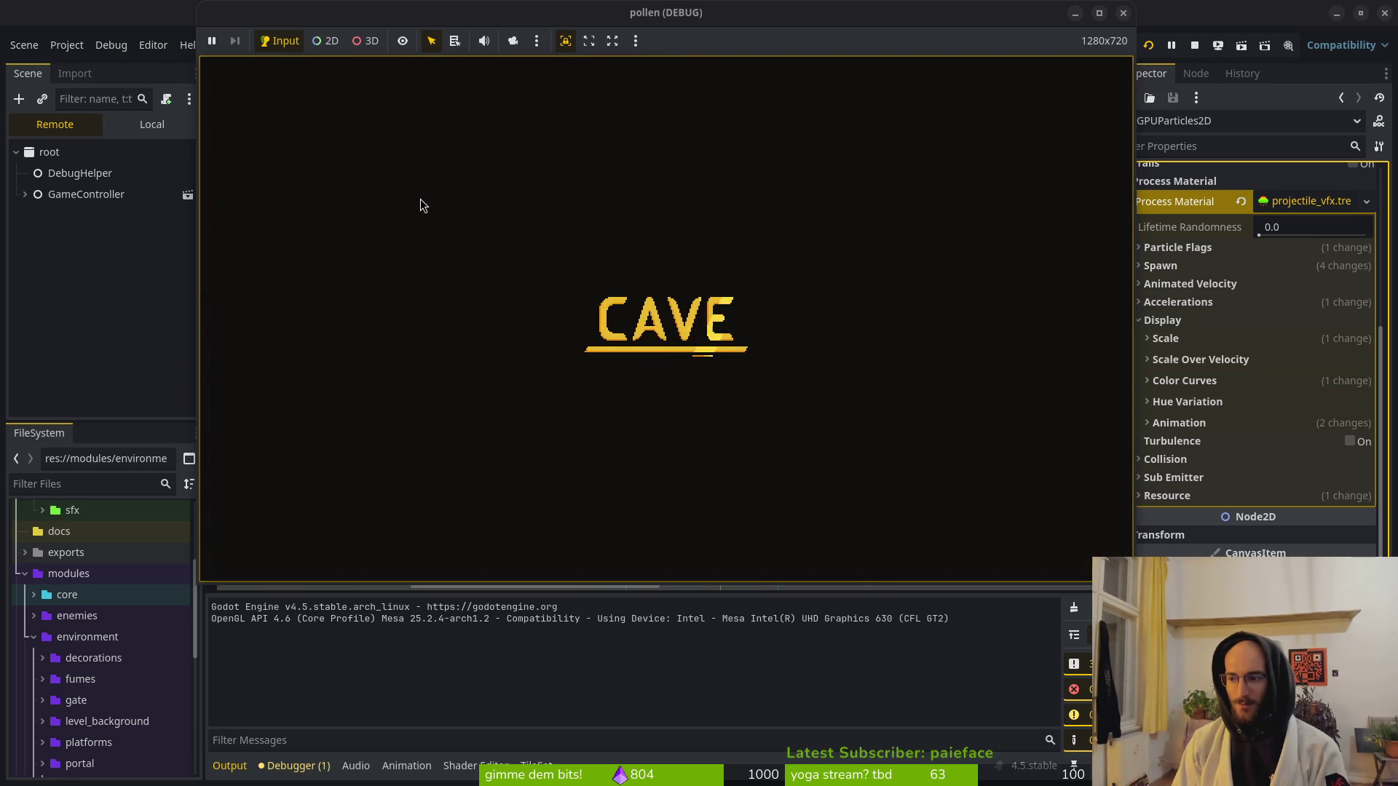
{"action": "key", "text": "space"}
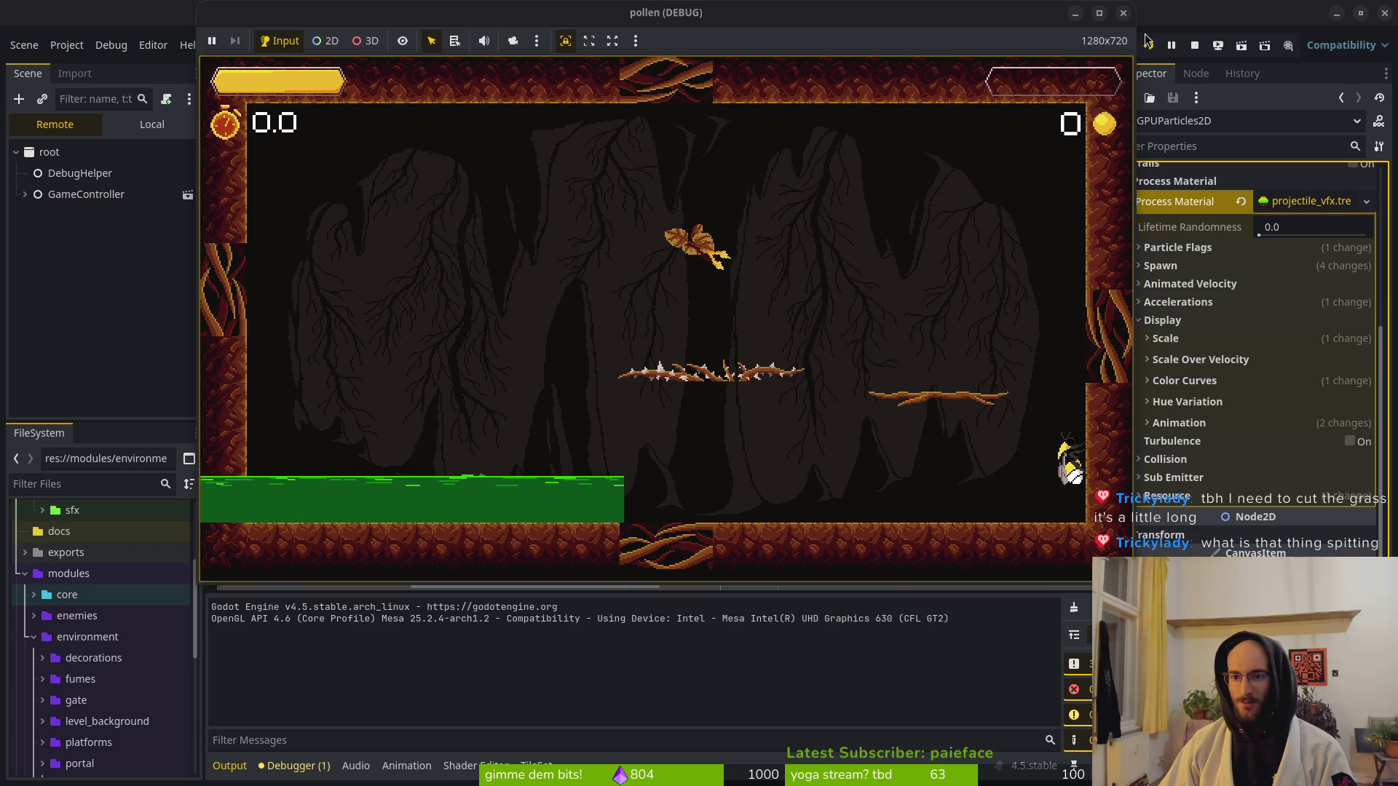
{"action": "key", "text": "F8"}
{"action": "scroll", "coordinate": [703, 331], "scroll_direction": "up", "scroll_amount": 3}
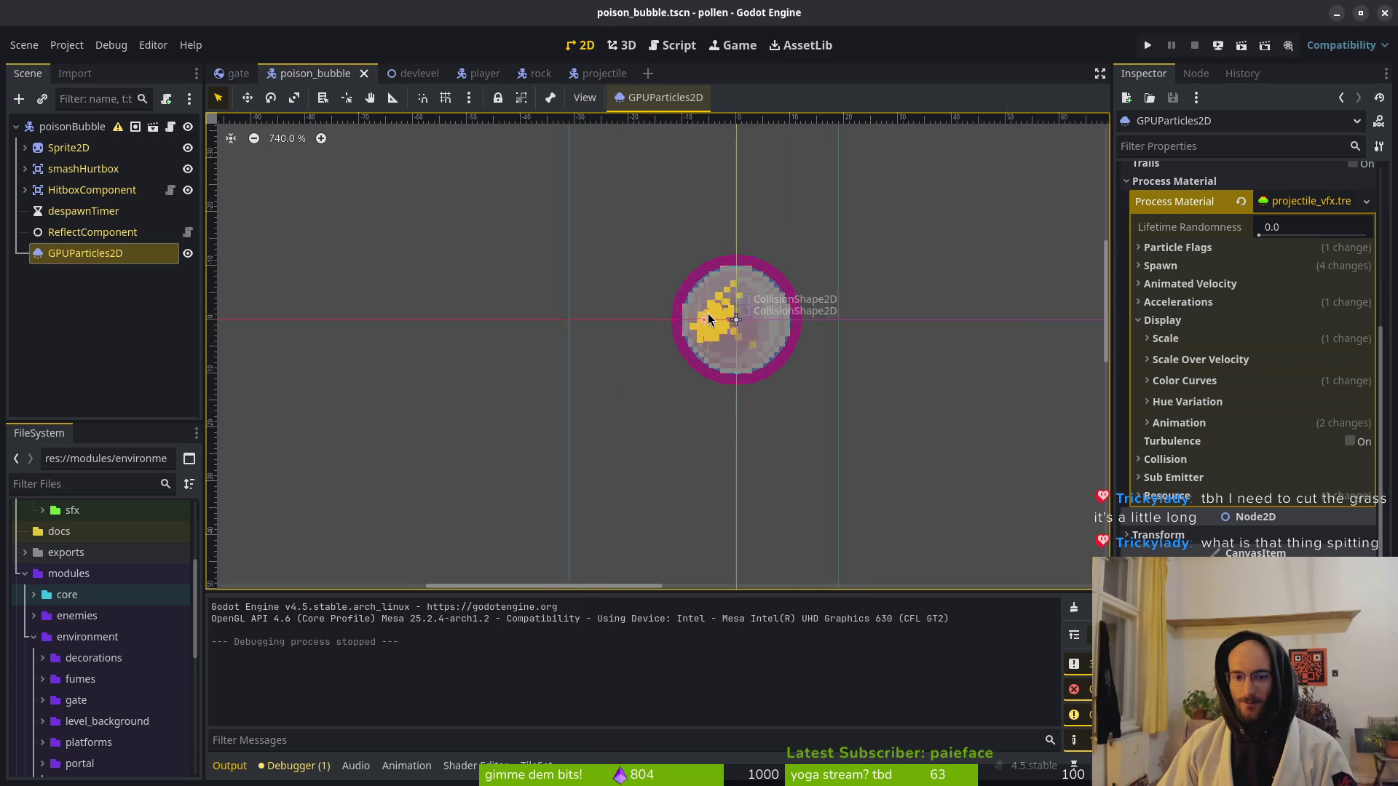
Compare the projectile scene's process material settings, then return to poison_bubble.
{"action": "left_click", "coordinate": [1203, 319]}
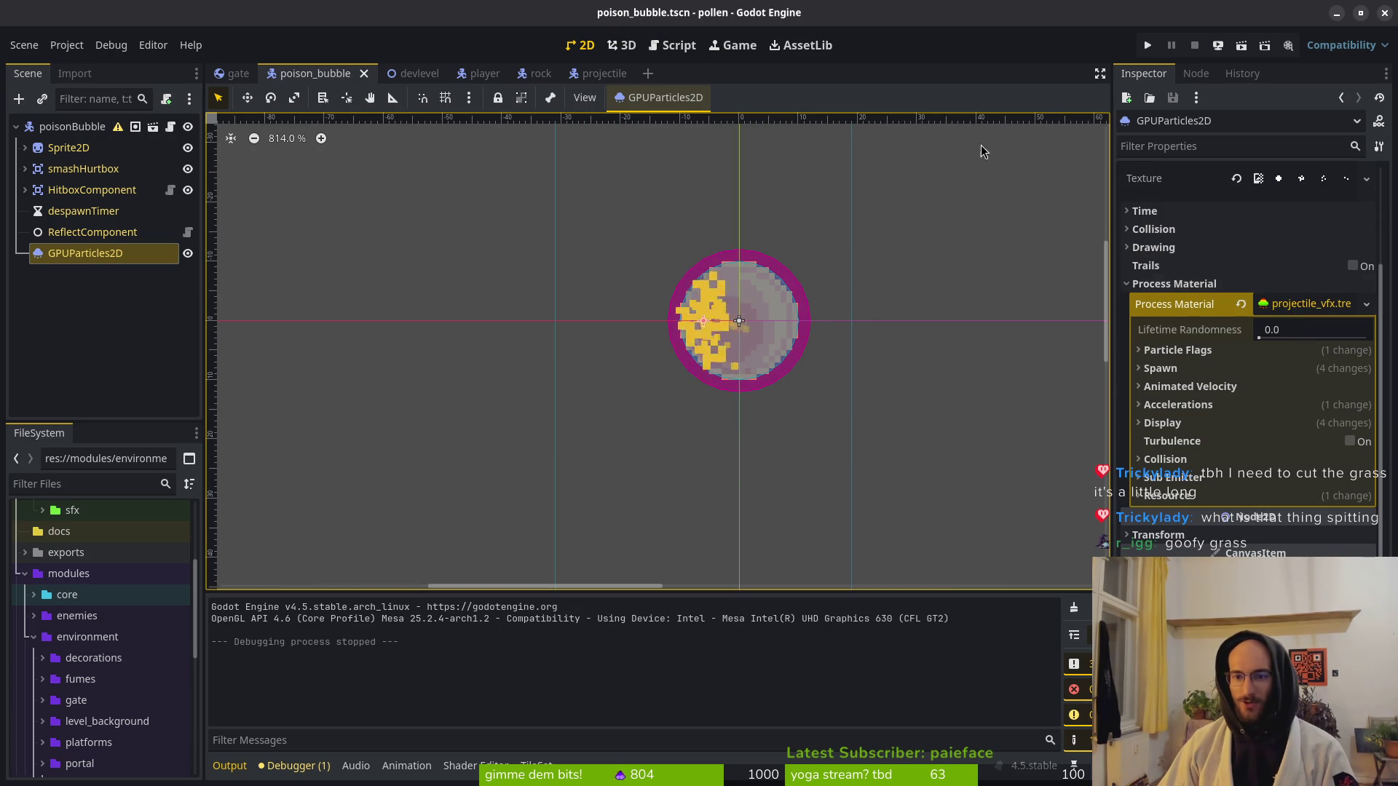
{"action": "left_click", "coordinate": [605, 73]}
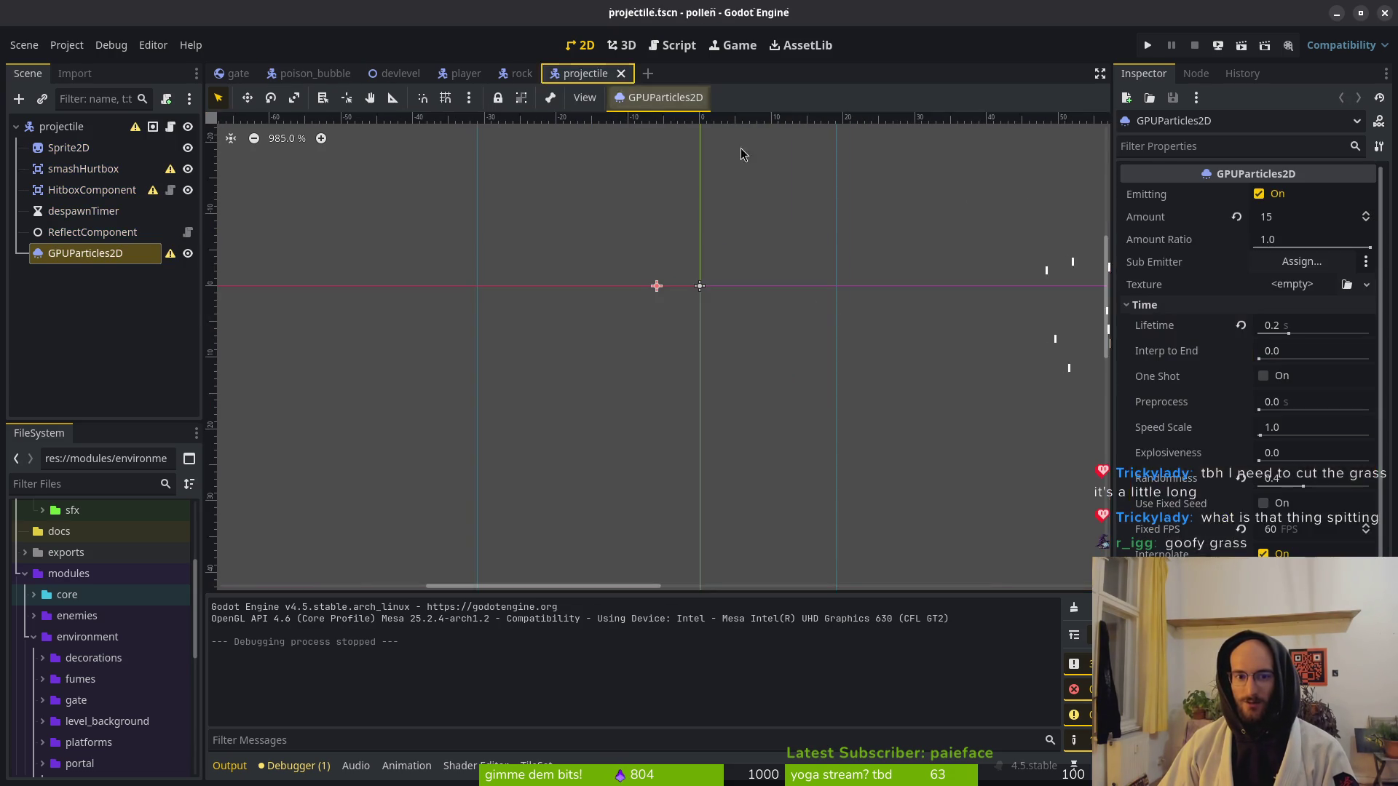
{"action": "left_click", "coordinate": [1198, 305]}
{"action": "left_click", "coordinate": [1194, 378]}
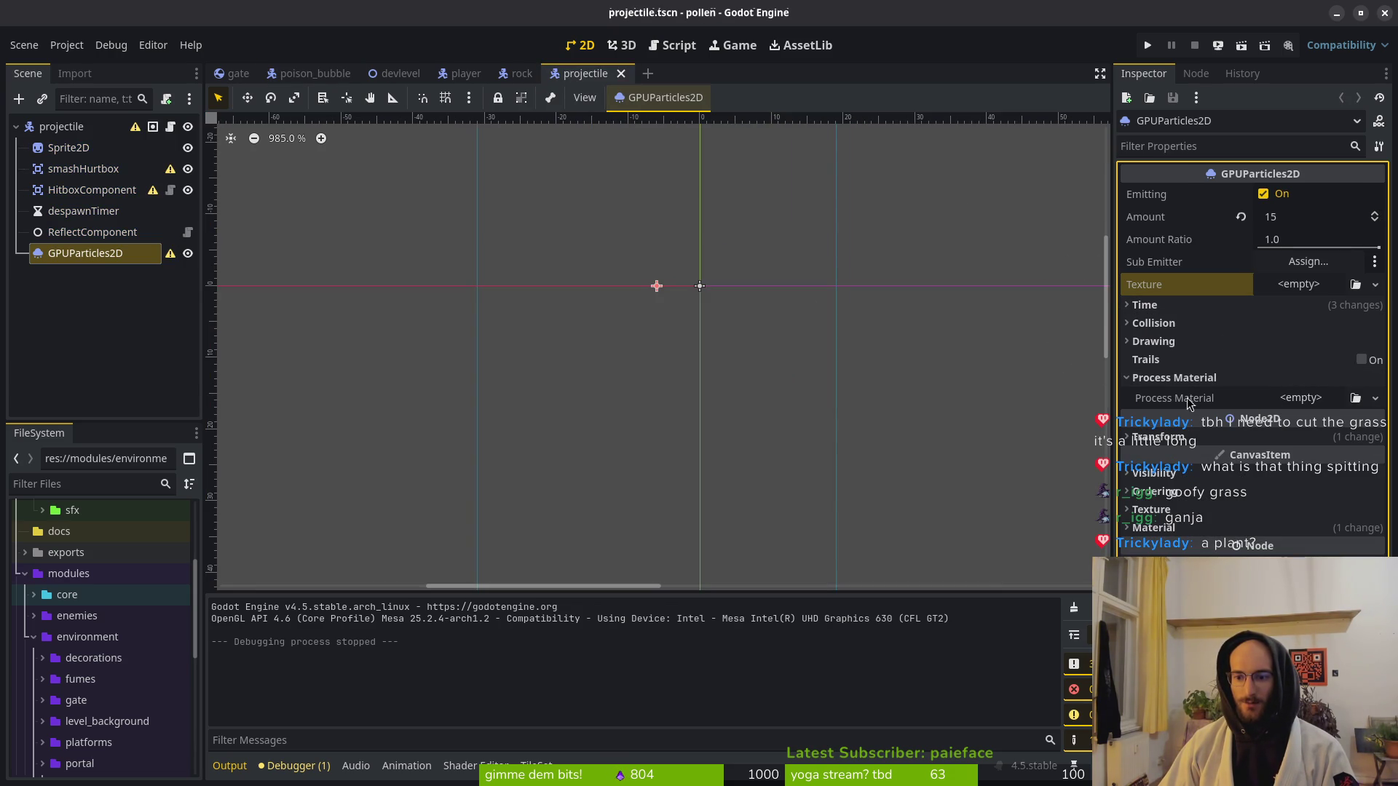
{"action": "left_click", "coordinate": [521, 73]}
{"action": "left_click", "coordinate": [315, 73]}
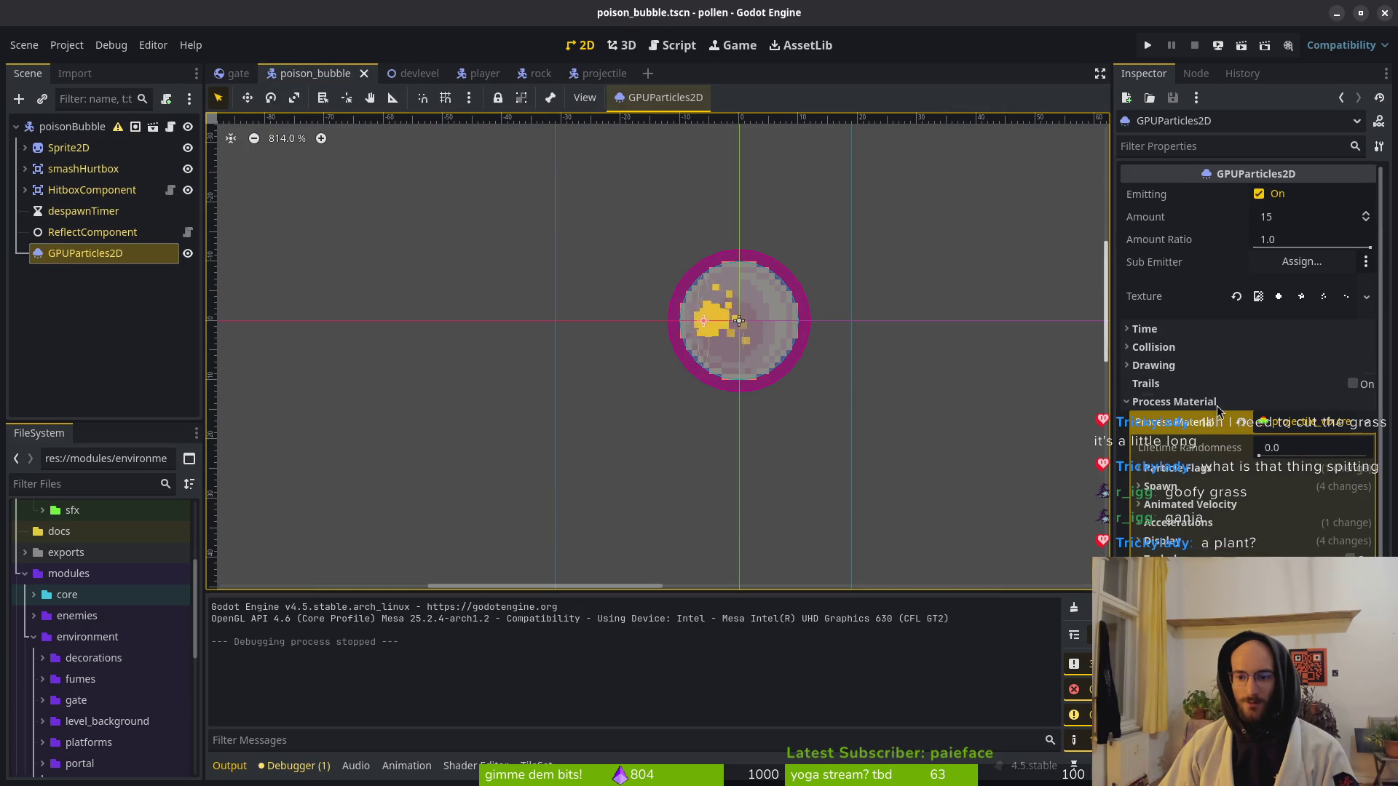
Set a tall, thin emission shape scale under Spawn > Position, save, and relaunch the game.
{"action": "left_click", "coordinate": [1194, 401]}
{"action": "left_click", "coordinate": [1194, 401]}
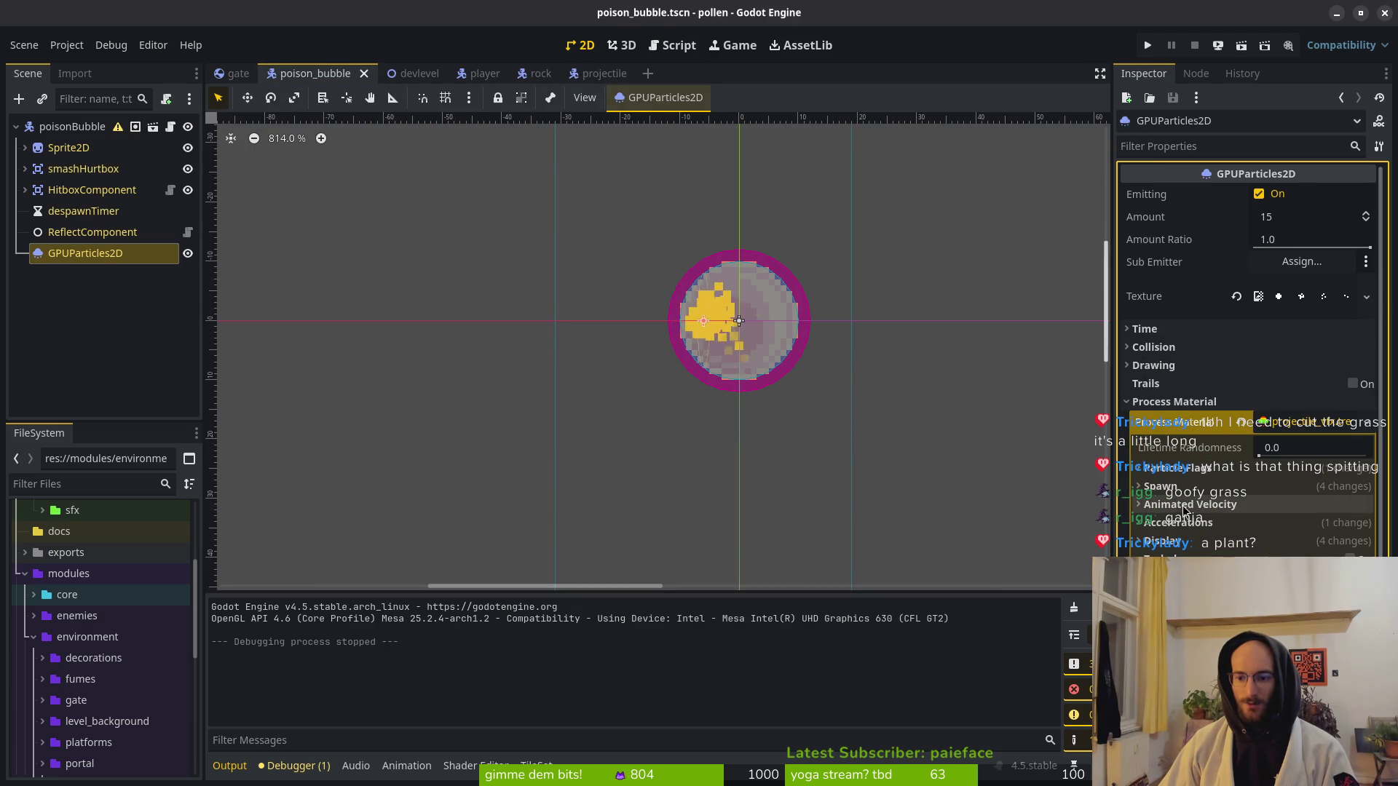
{"action": "left_click", "coordinate": [1165, 486]}
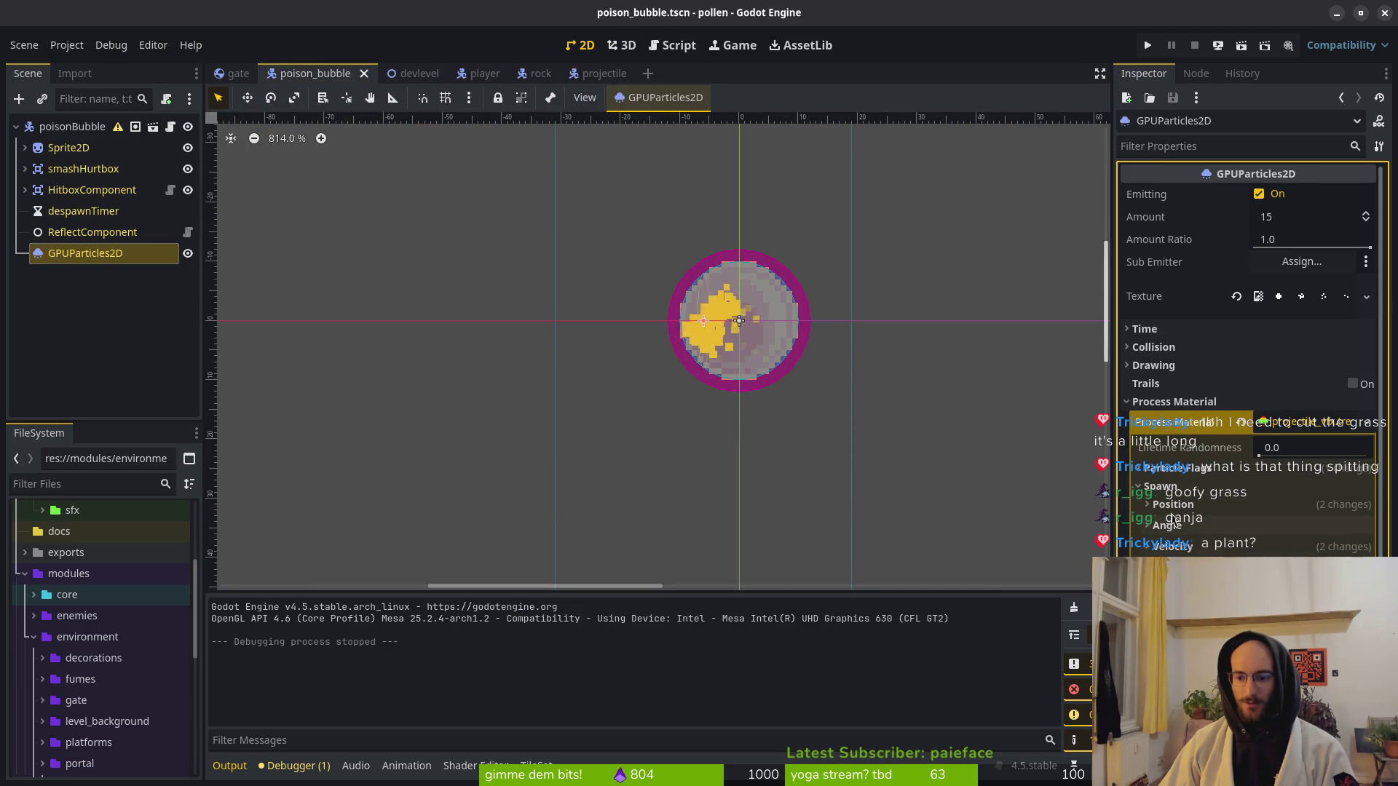
{"action": "left_click", "coordinate": [1163, 506]}
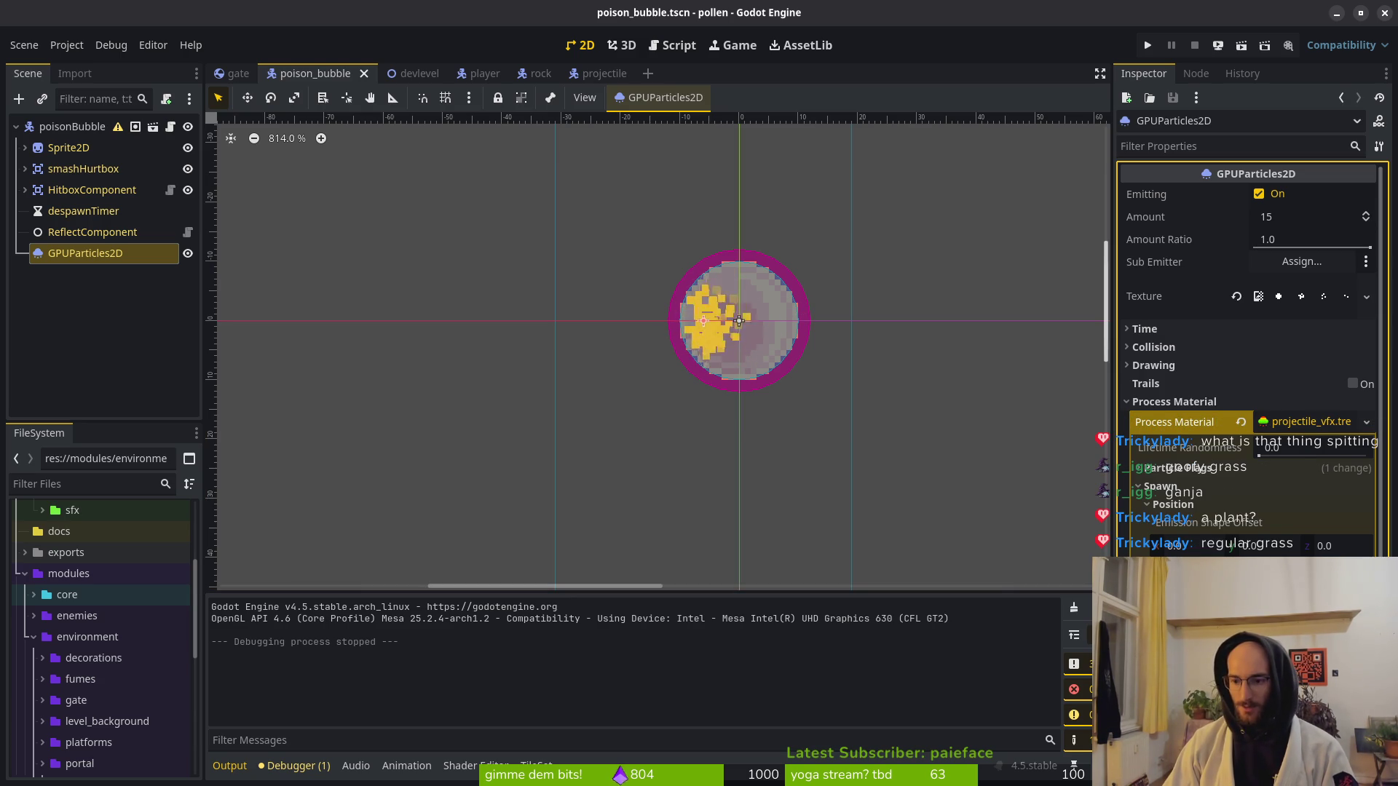
{"action": "key", "text": "Return"}
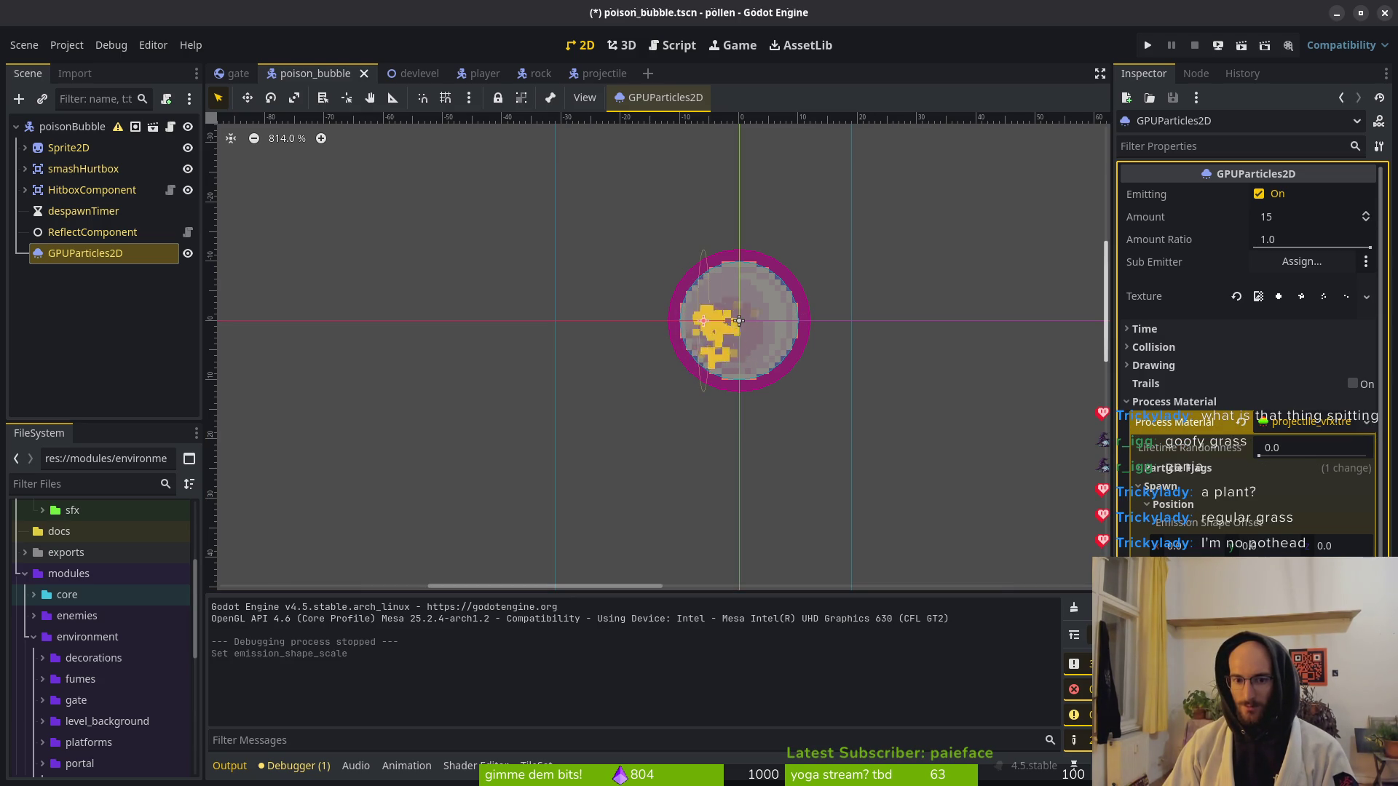
{"action": "key", "text": "ctrl+s"}
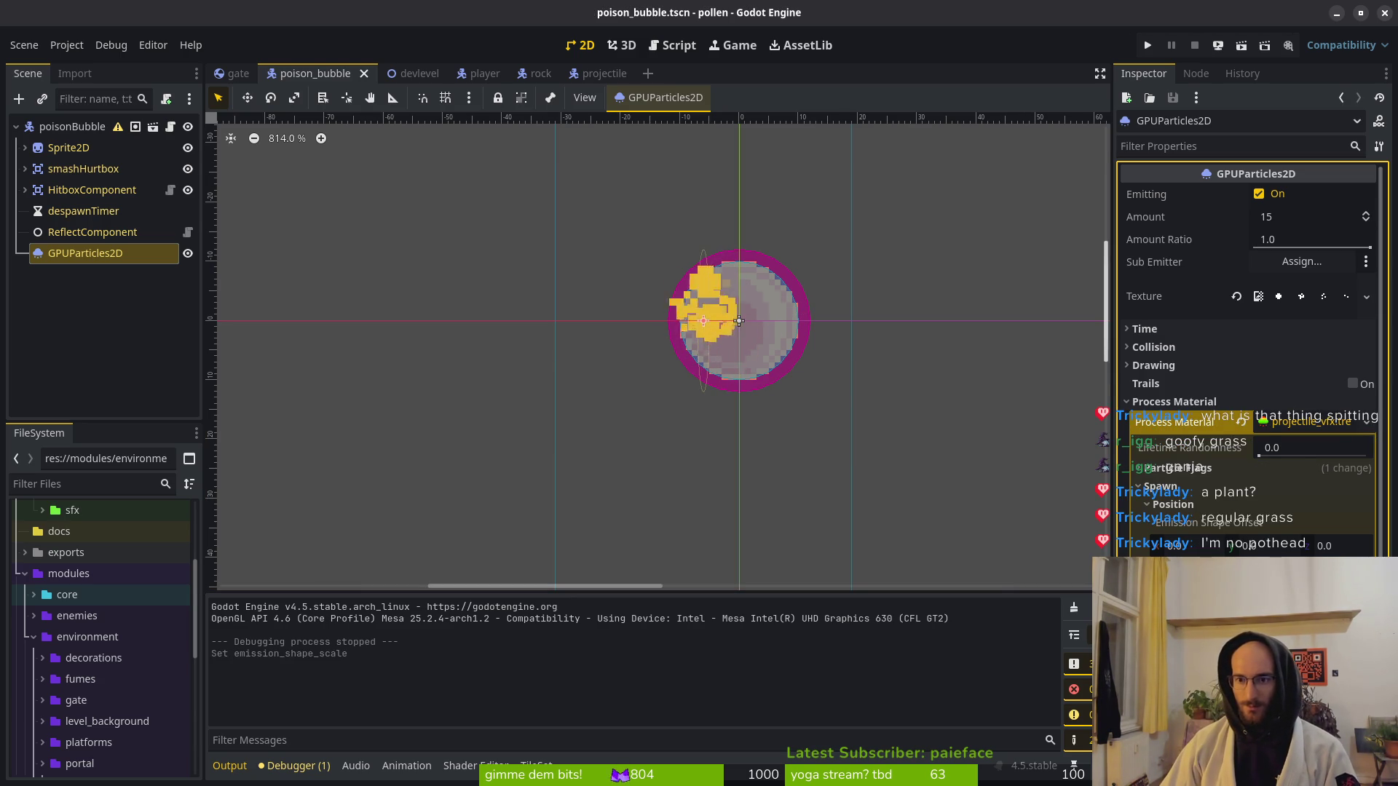
{"action": "left_click", "coordinate": [1148, 46]}
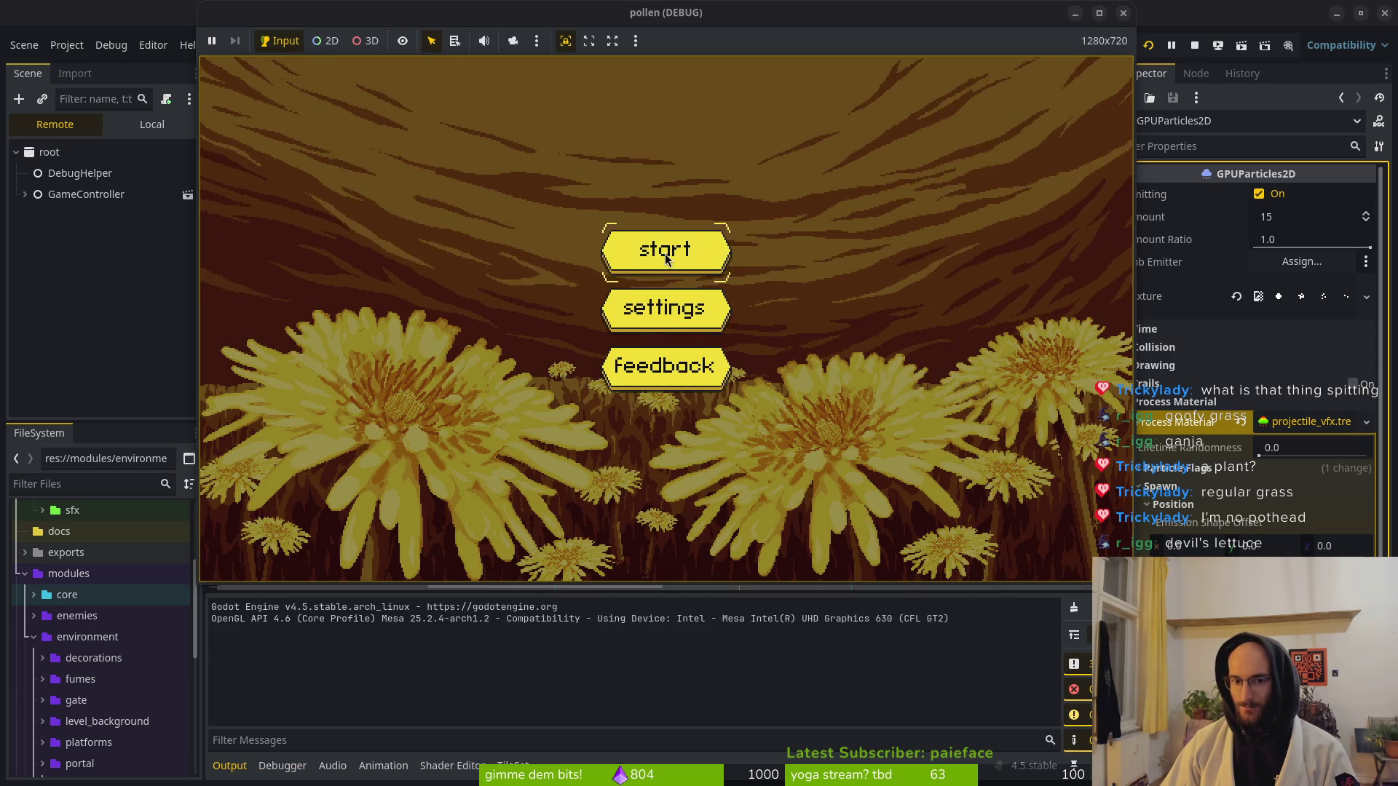
Start a new game, skip to the cave level, and fire a projectile to watch its particles.
{"action": "left_click", "coordinate": [665, 257]}
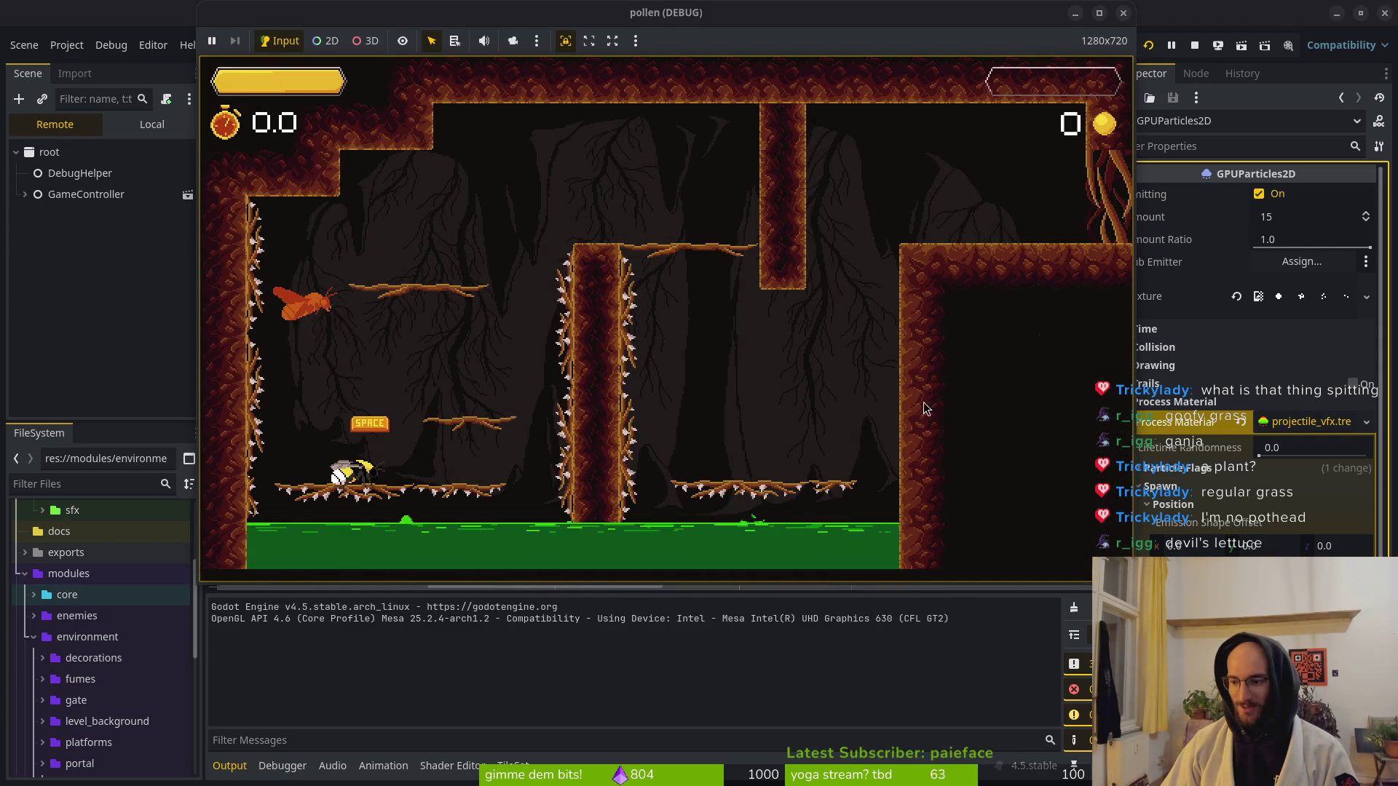
{"action": "key", "text": "Escape"}
{"action": "key", "text": "space"}
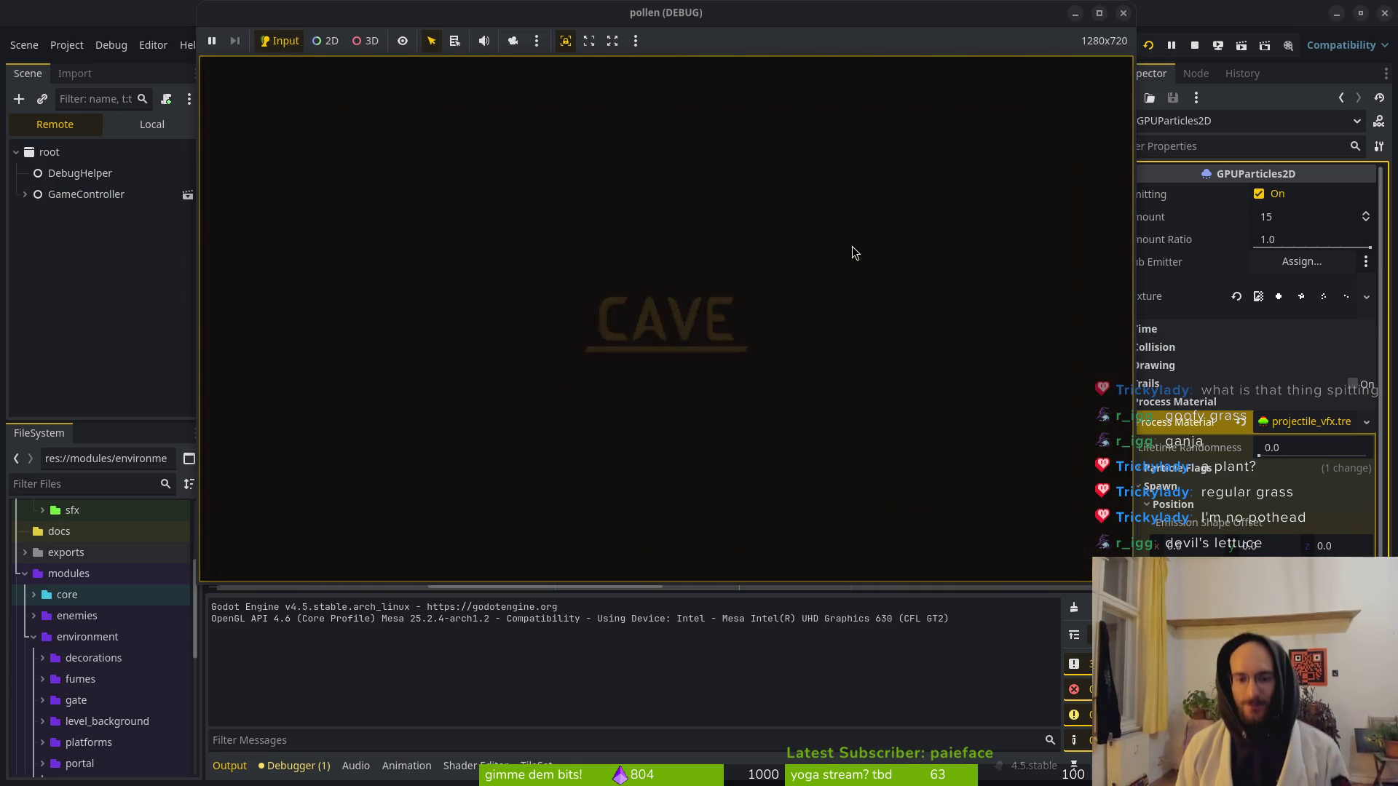
{"action": "key", "text": "Right"}
{"action": "key", "text": "Right"}
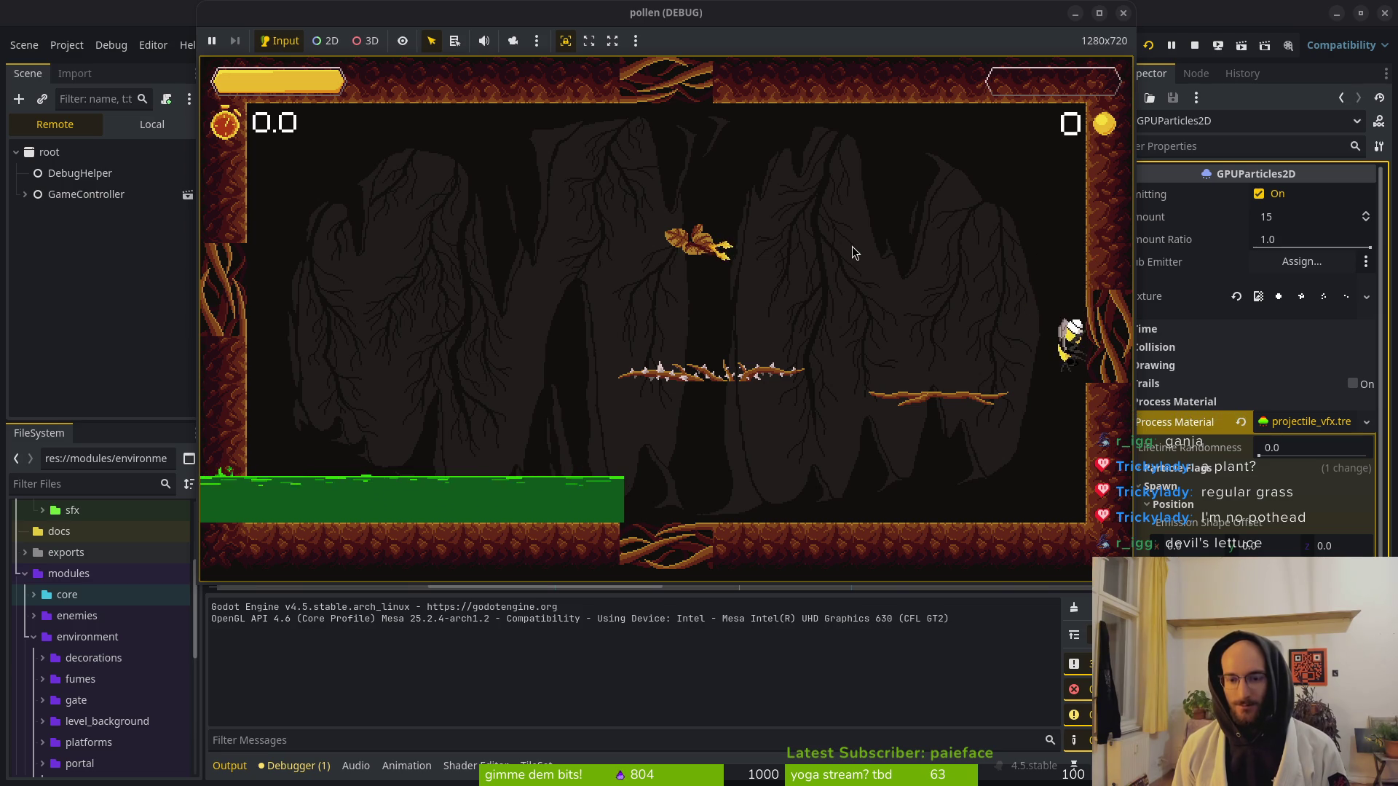
{"action": "left_click", "coordinate": [851, 246]}
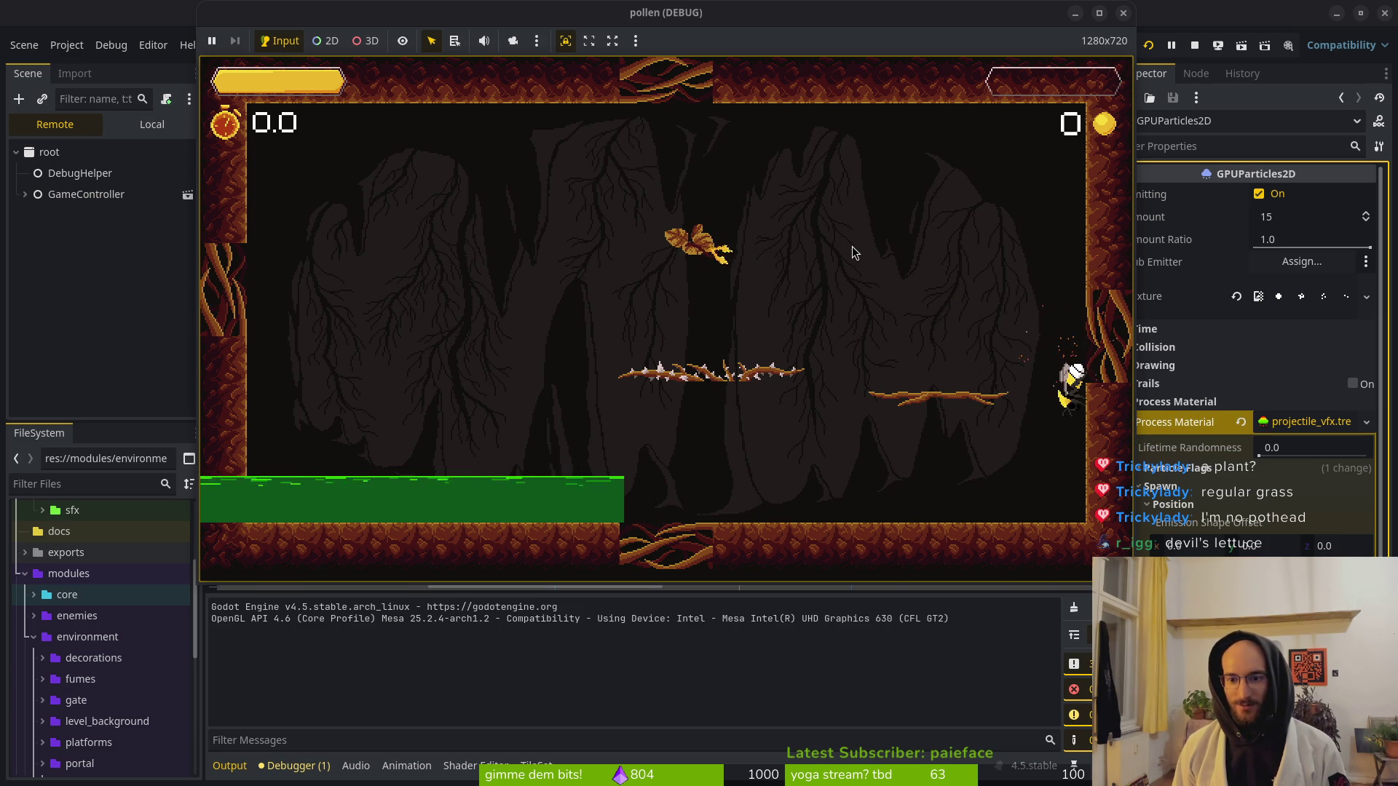
Undo the emission shape scale change, save the scene, and restart the game.
{"action": "key", "text": "alt+Tab"}
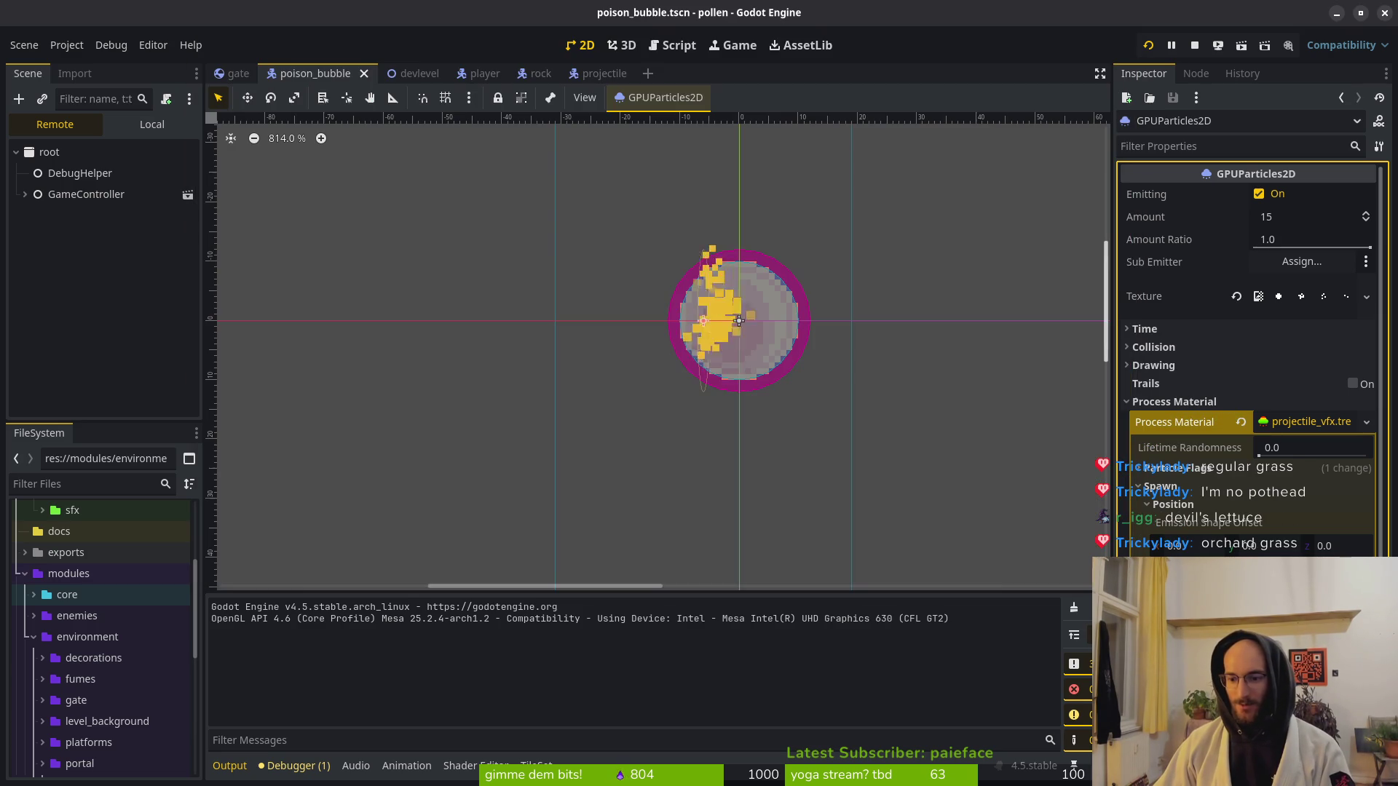
{"action": "key", "text": "ctrl+z"}
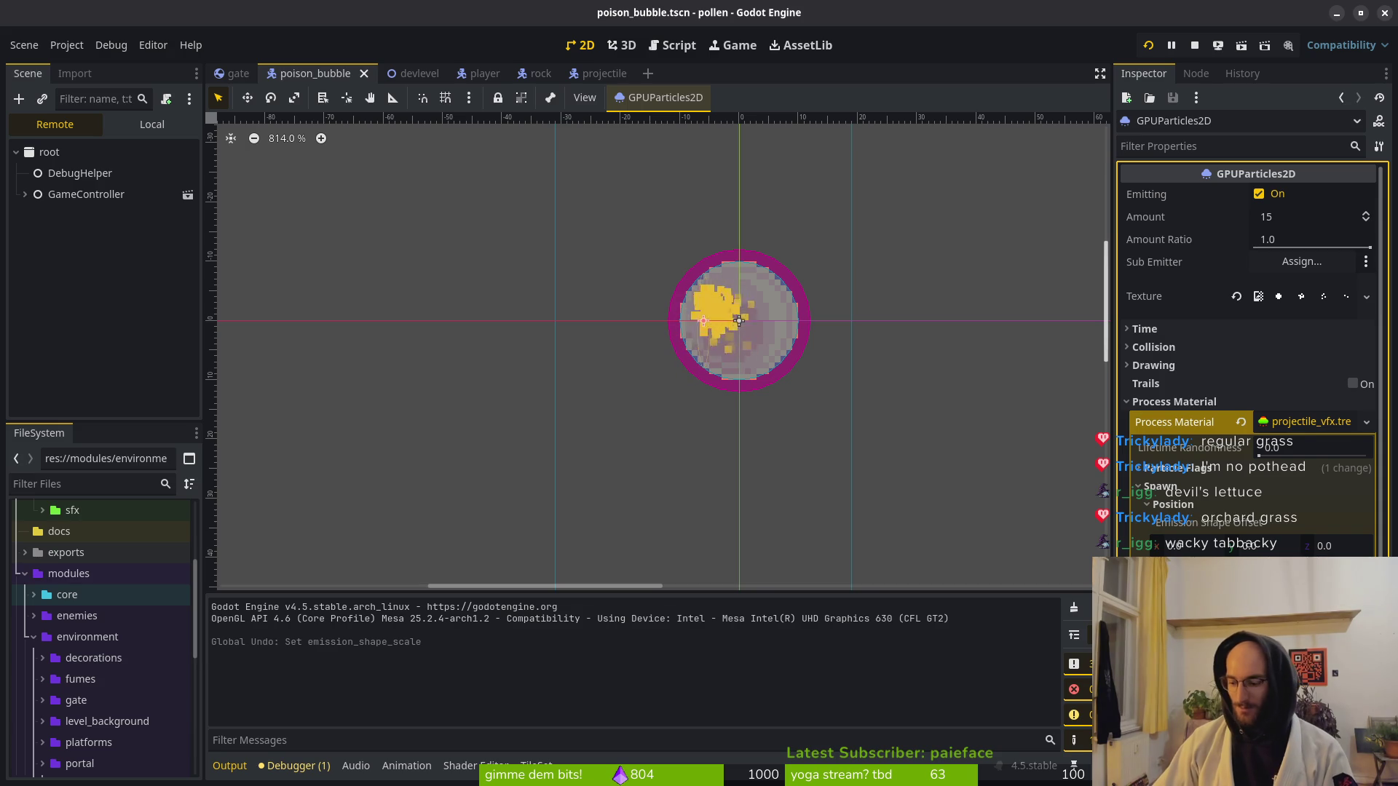
{"action": "key", "text": "ctrl+s"}
{"action": "key", "text": "ctrl+s"}
{"action": "left_click", "coordinate": [1194, 46]}
{"action": "left_click", "coordinate": [1148, 46]}
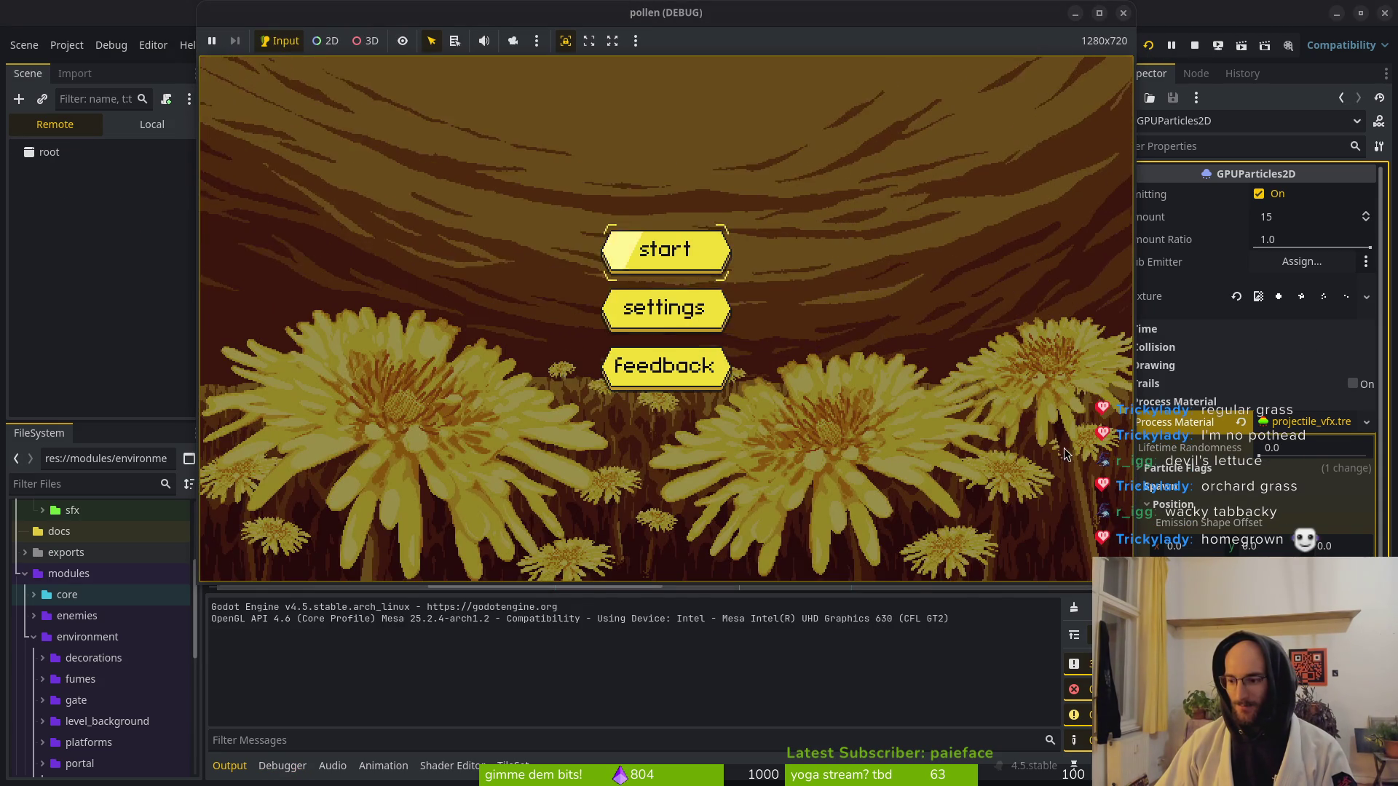
Start a new game and fly the bee up and down the left wall, pausing once.
{"action": "left_click", "coordinate": [688, 262]}
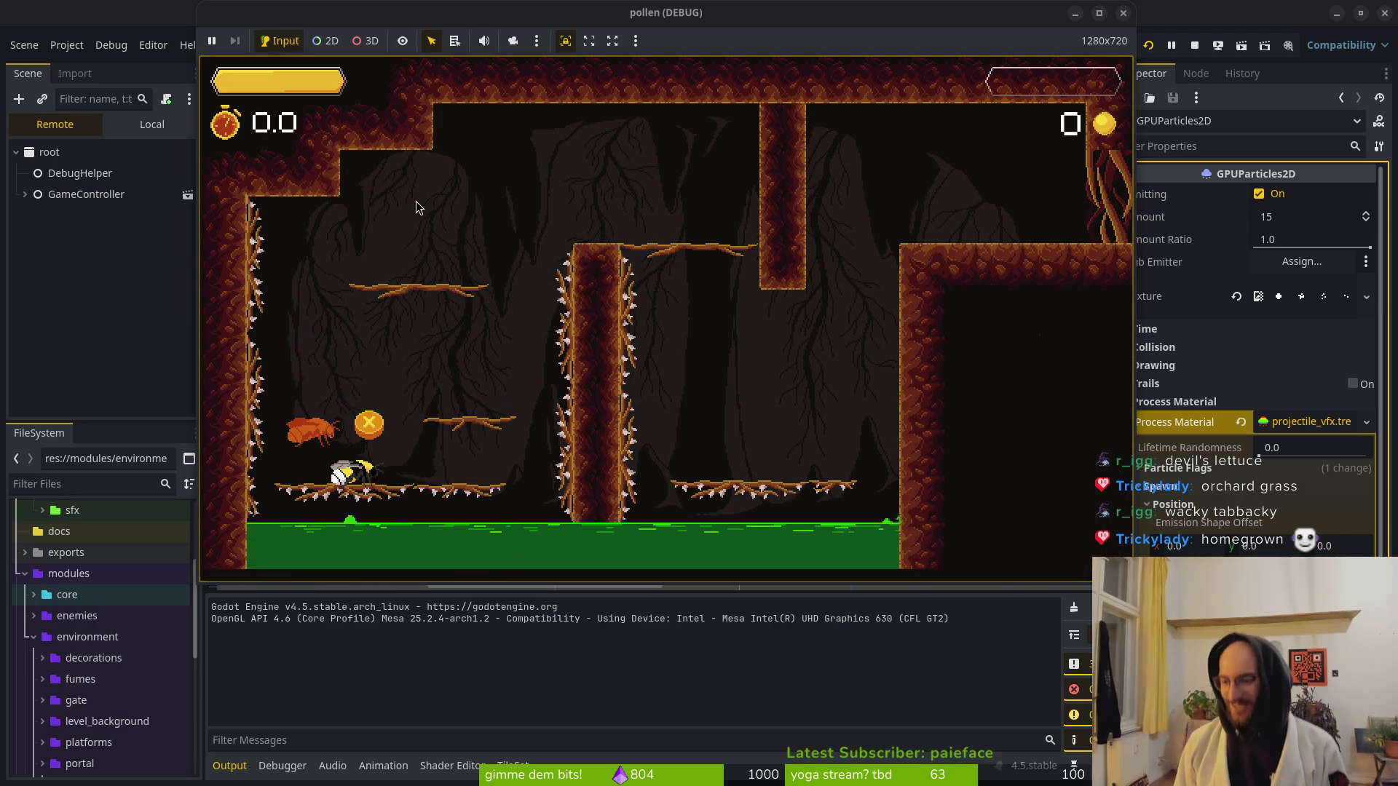
{"action": "key", "text": "space"}
{"action": "key", "text": "space"}
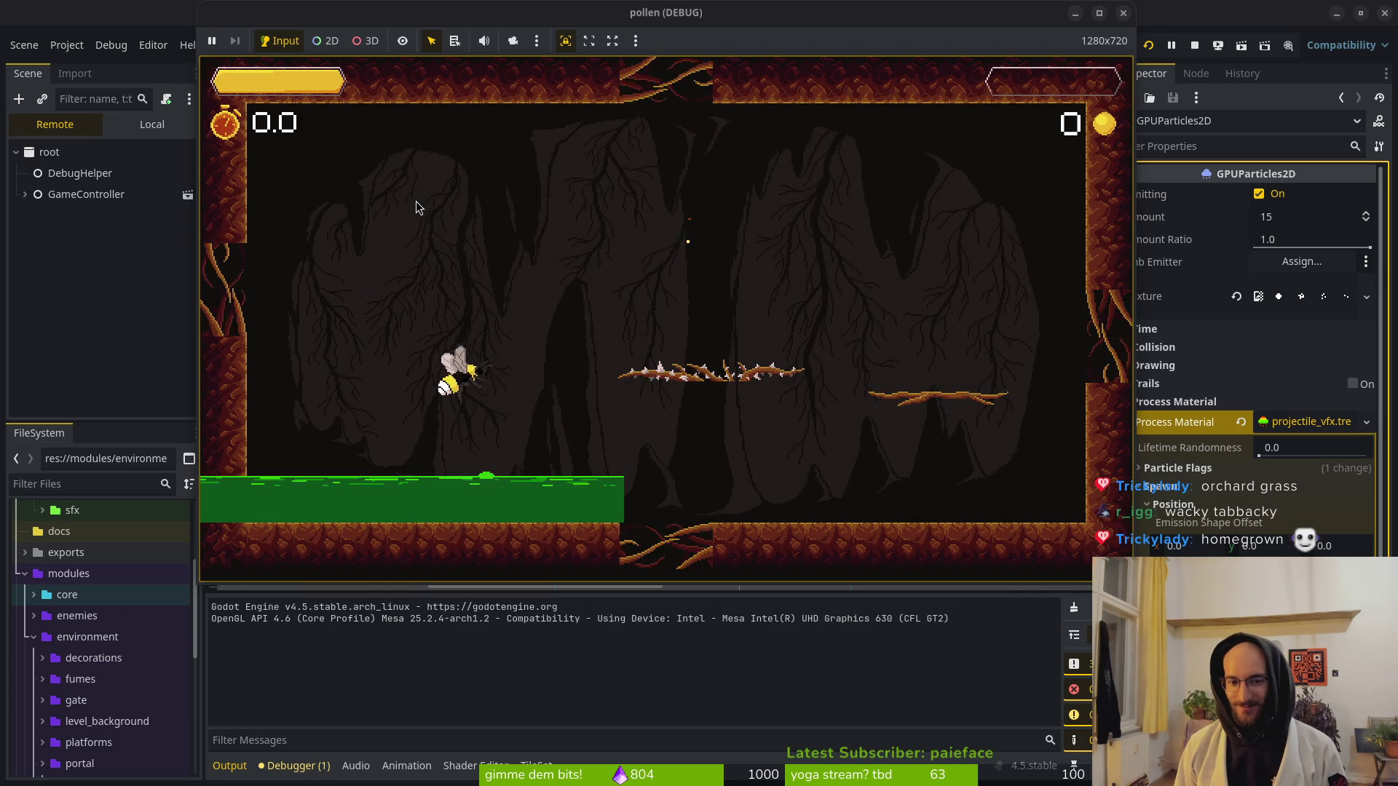
{"action": "key", "text": "Up"}
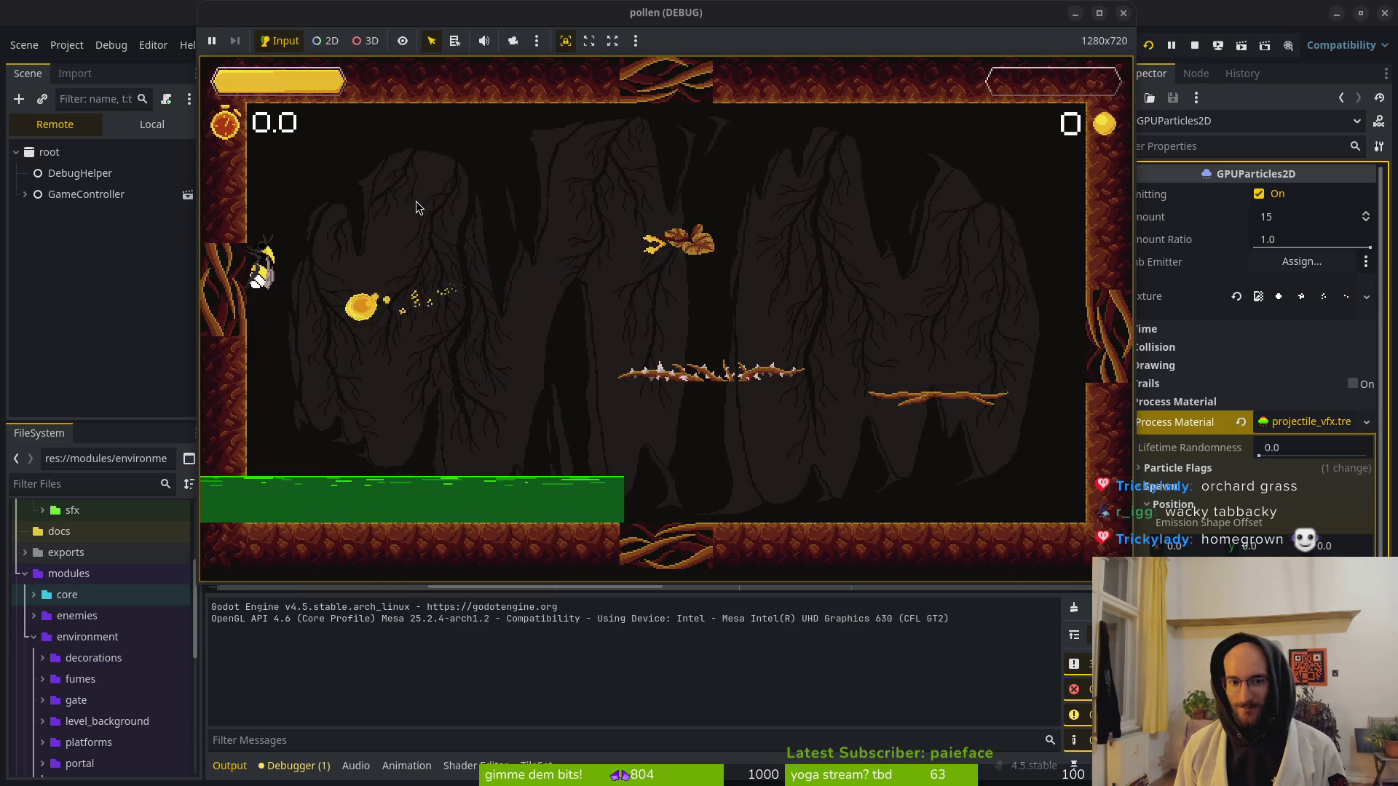
{"action": "key", "text": "Down"}
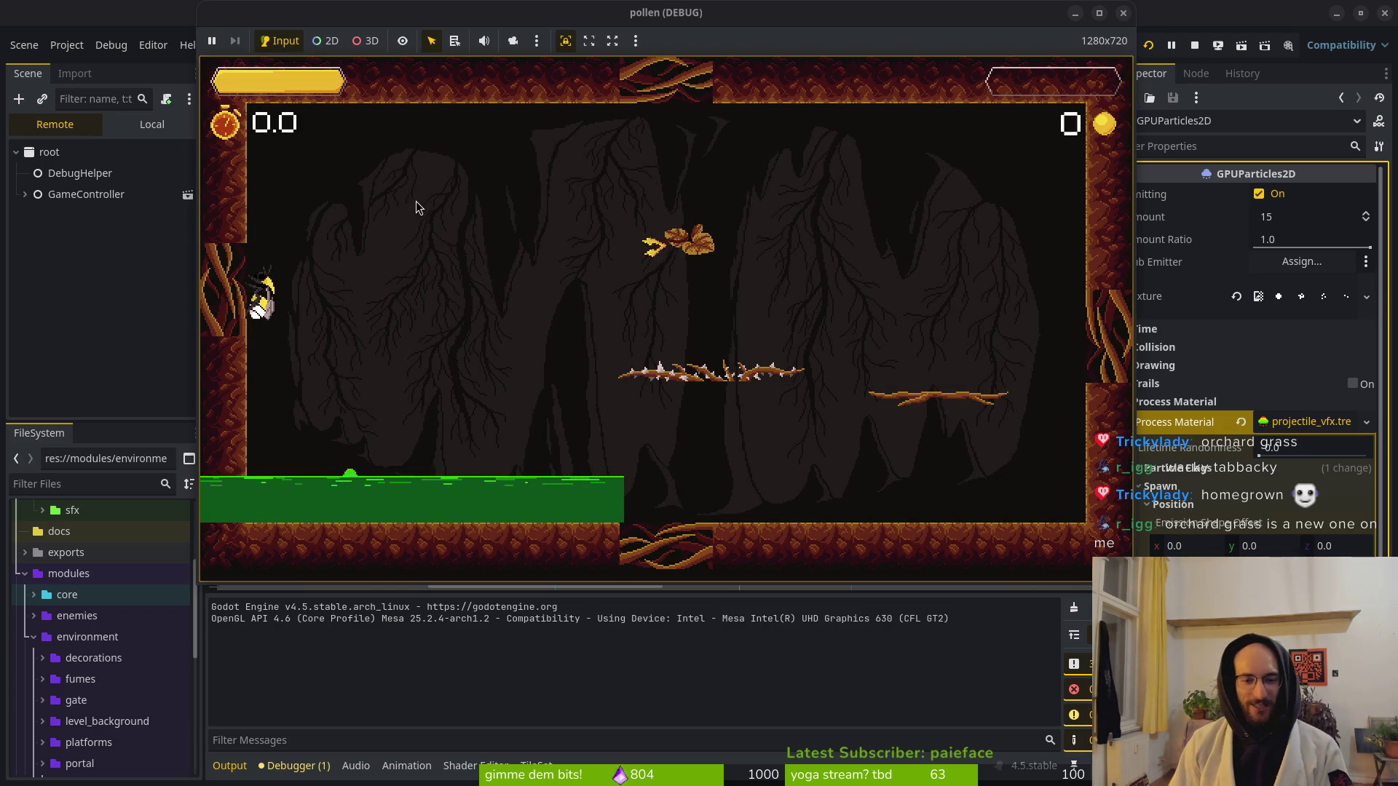
{"action": "key", "text": "Escape"}
{"action": "key", "text": "Escape"}
{"action": "key", "text": "Escape"}
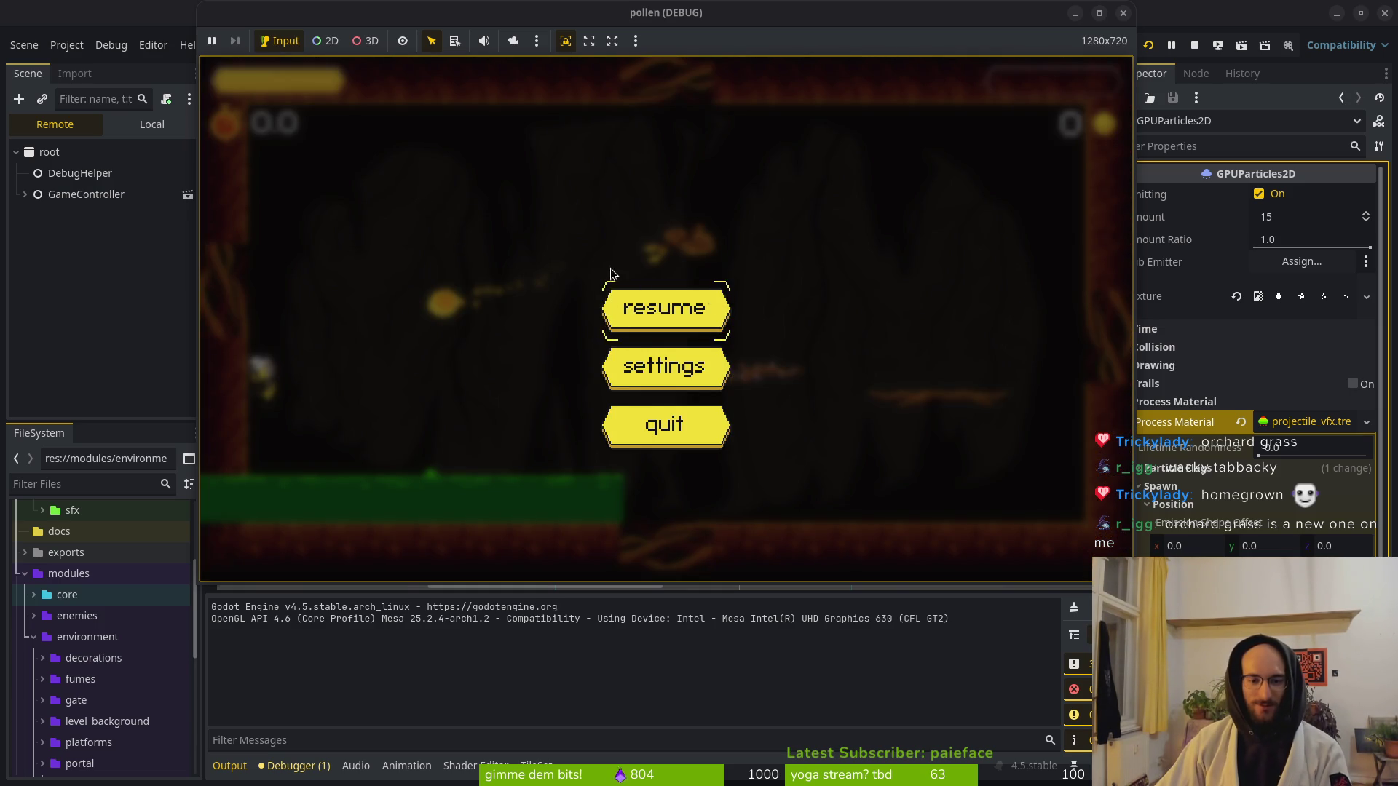
{"action": "left_click", "coordinate": [616, 301]}
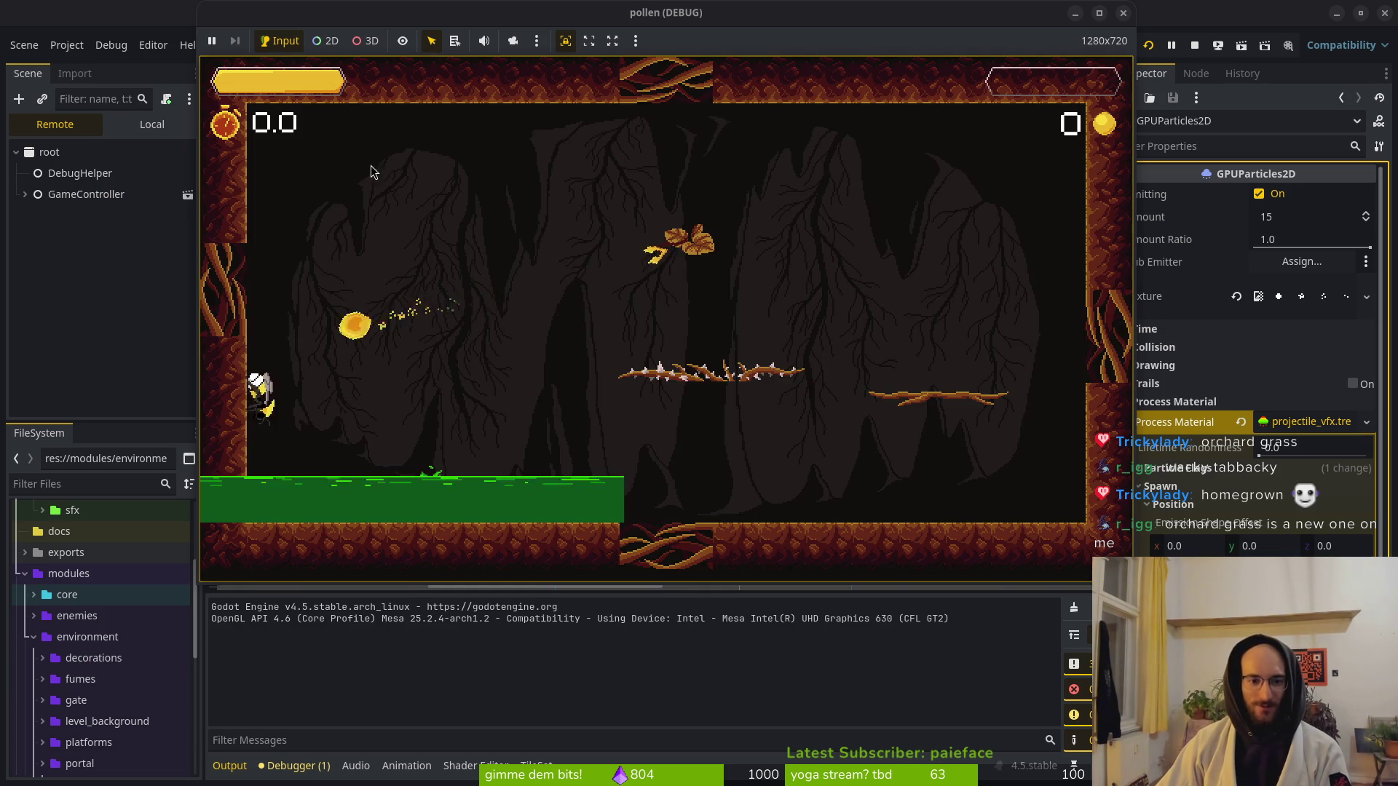
Suspend the game repeatedly to inspect the fireball trail and impact, then close it.
{"action": "left_click", "coordinate": [213, 41]}
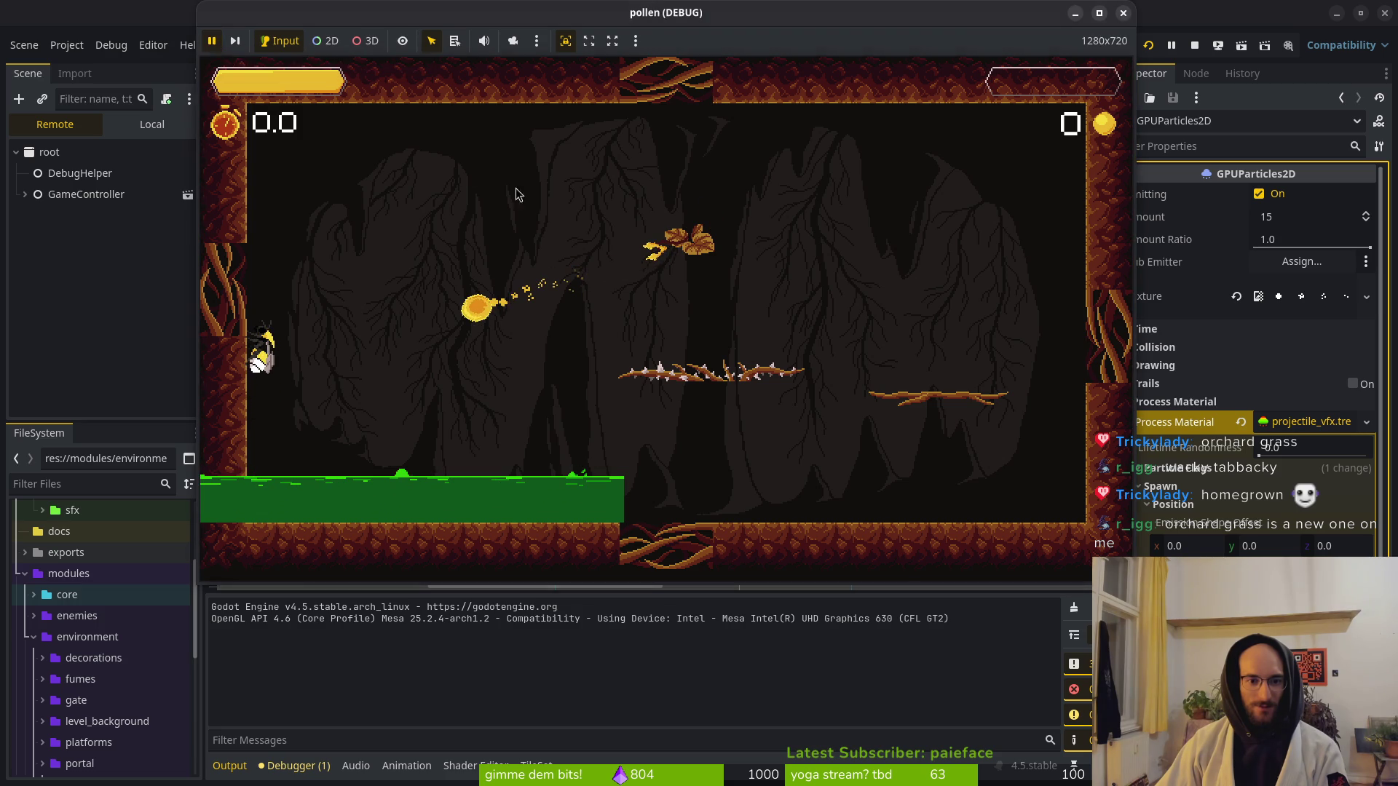
{"action": "left_click", "coordinate": [209, 44]}
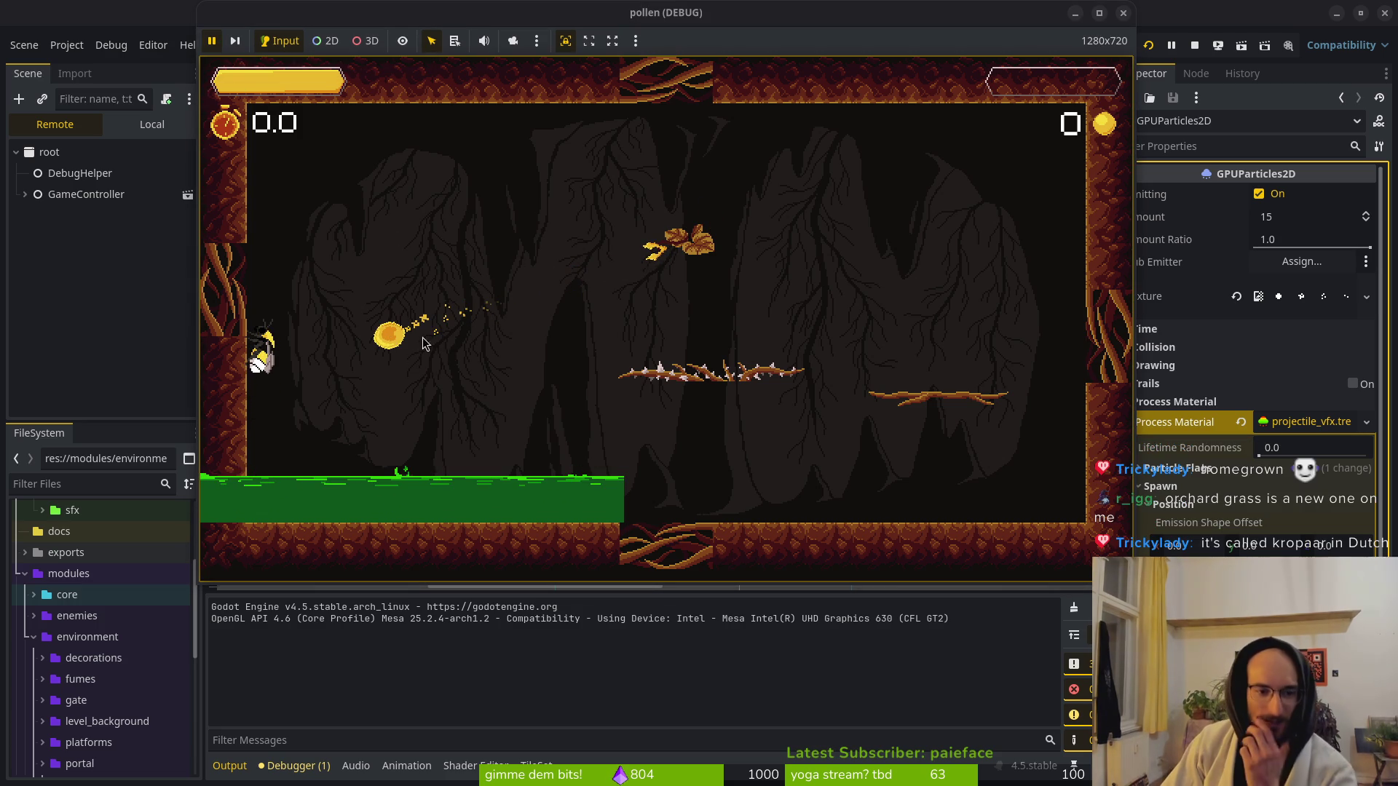
{"action": "left_click", "coordinate": [213, 42]}
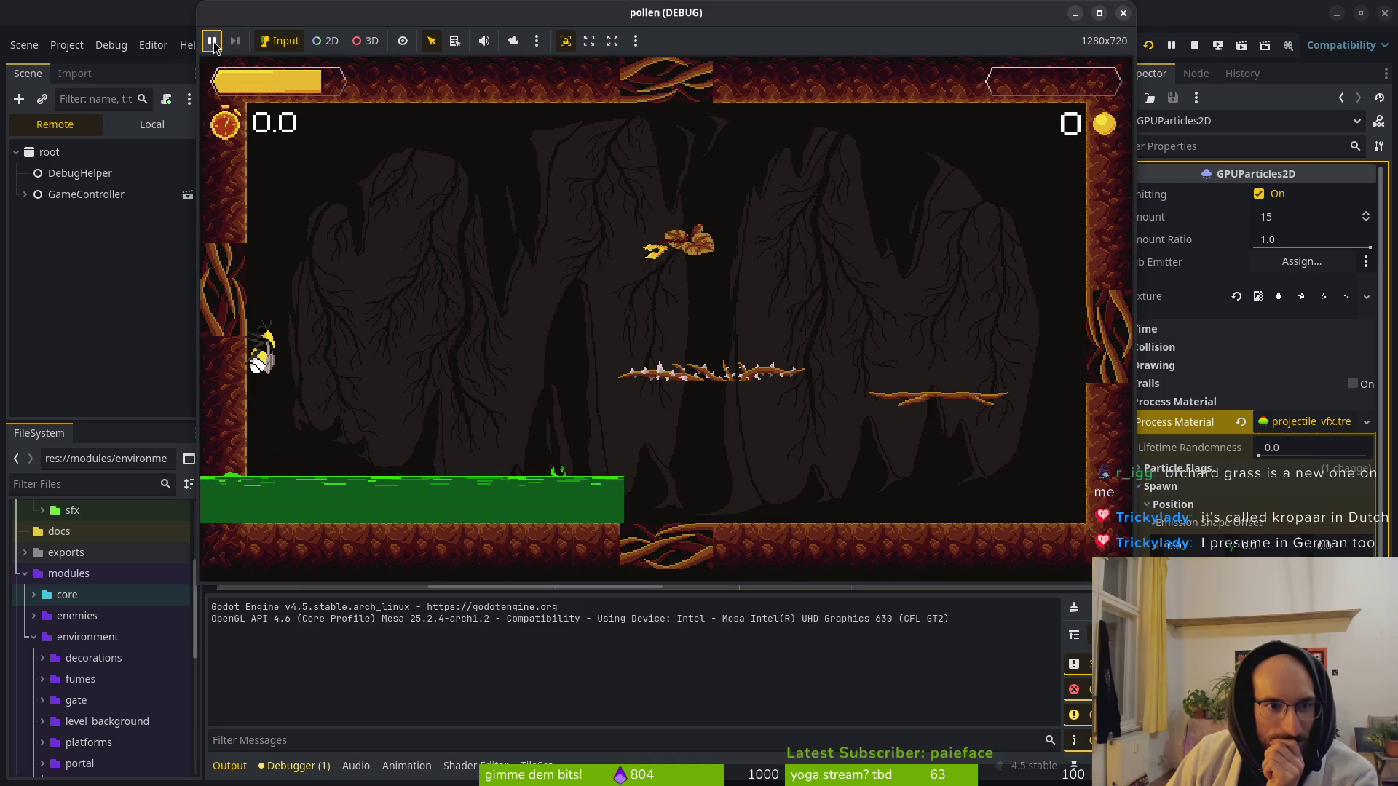
{"action": "left_click", "coordinate": [213, 42]}
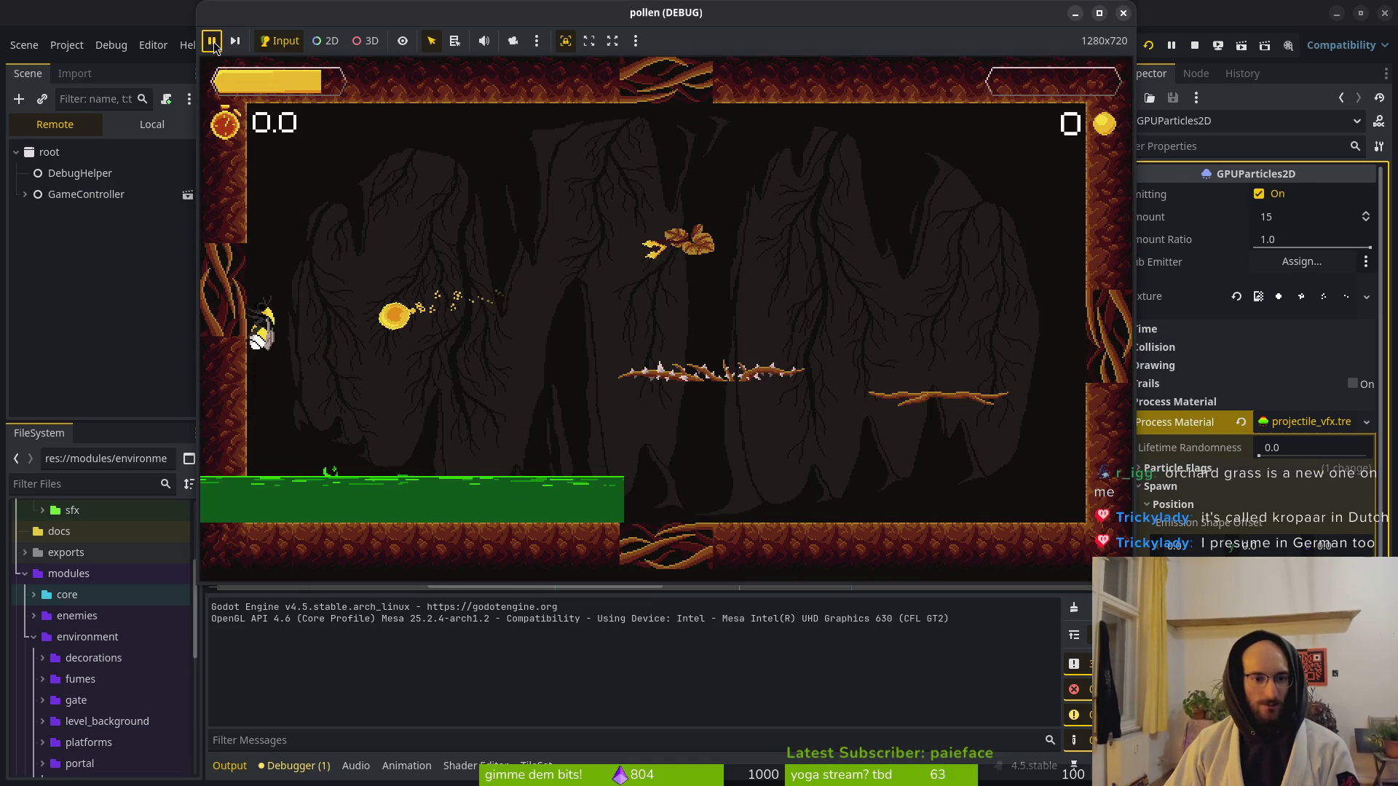
{"action": "left_click", "coordinate": [212, 42]}
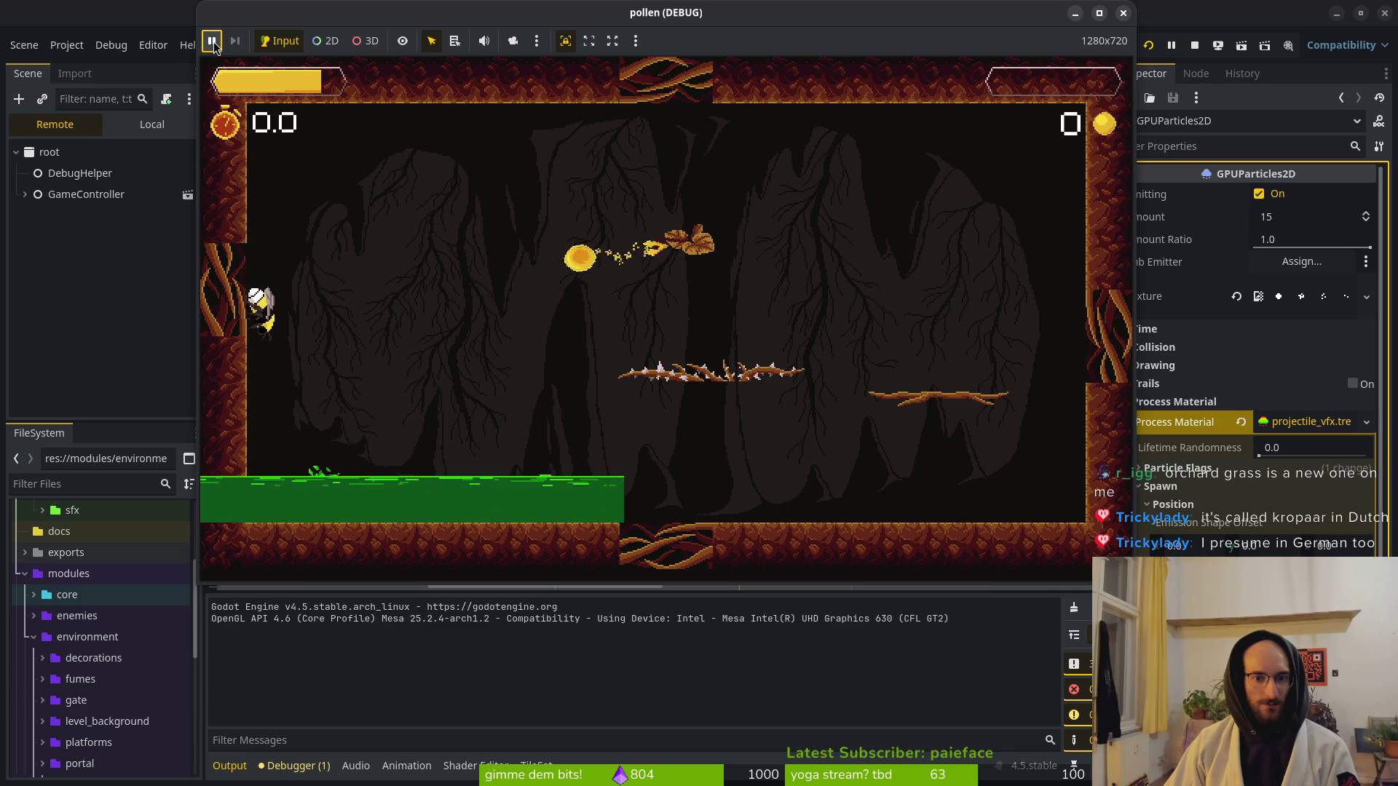
{"action": "left_click", "coordinate": [215, 45]}
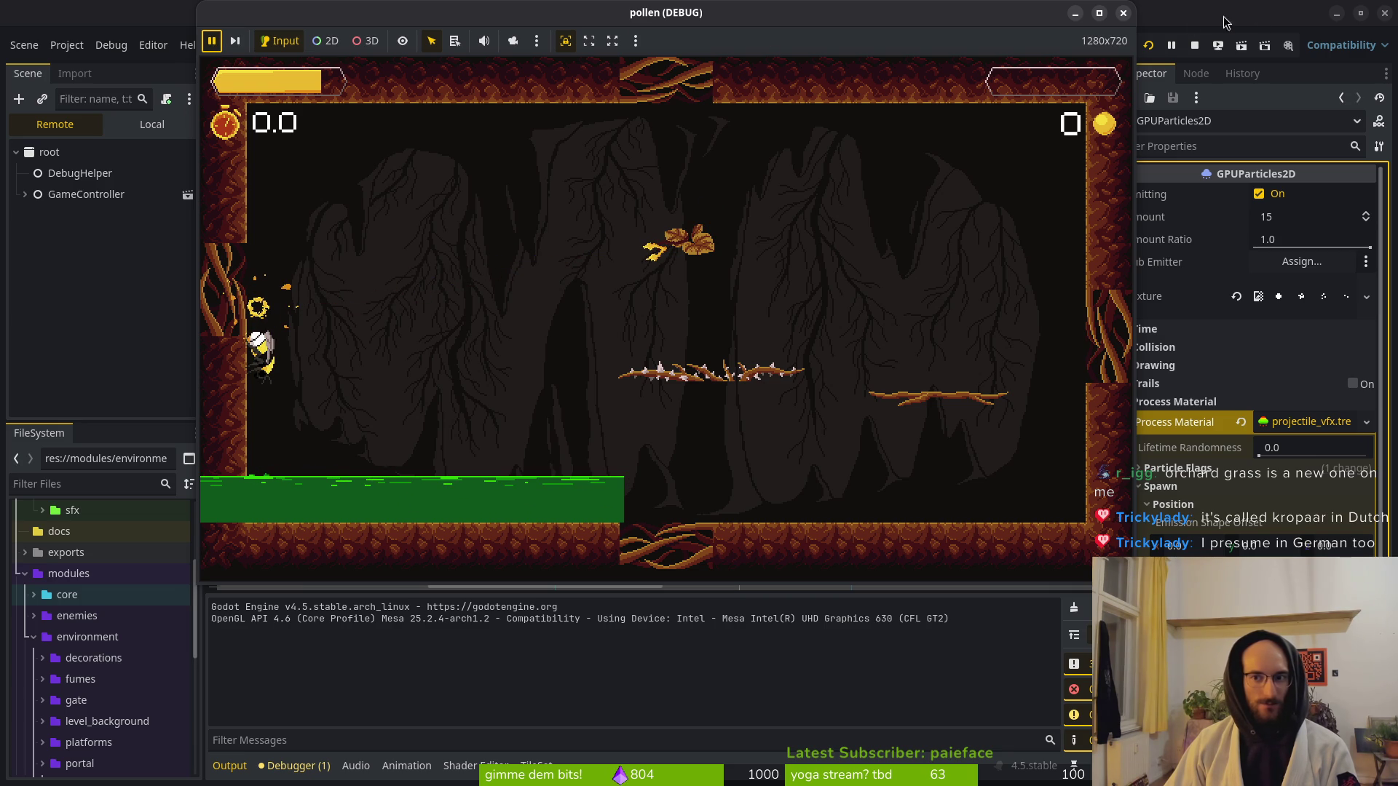
{"action": "left_click", "coordinate": [1123, 13]}
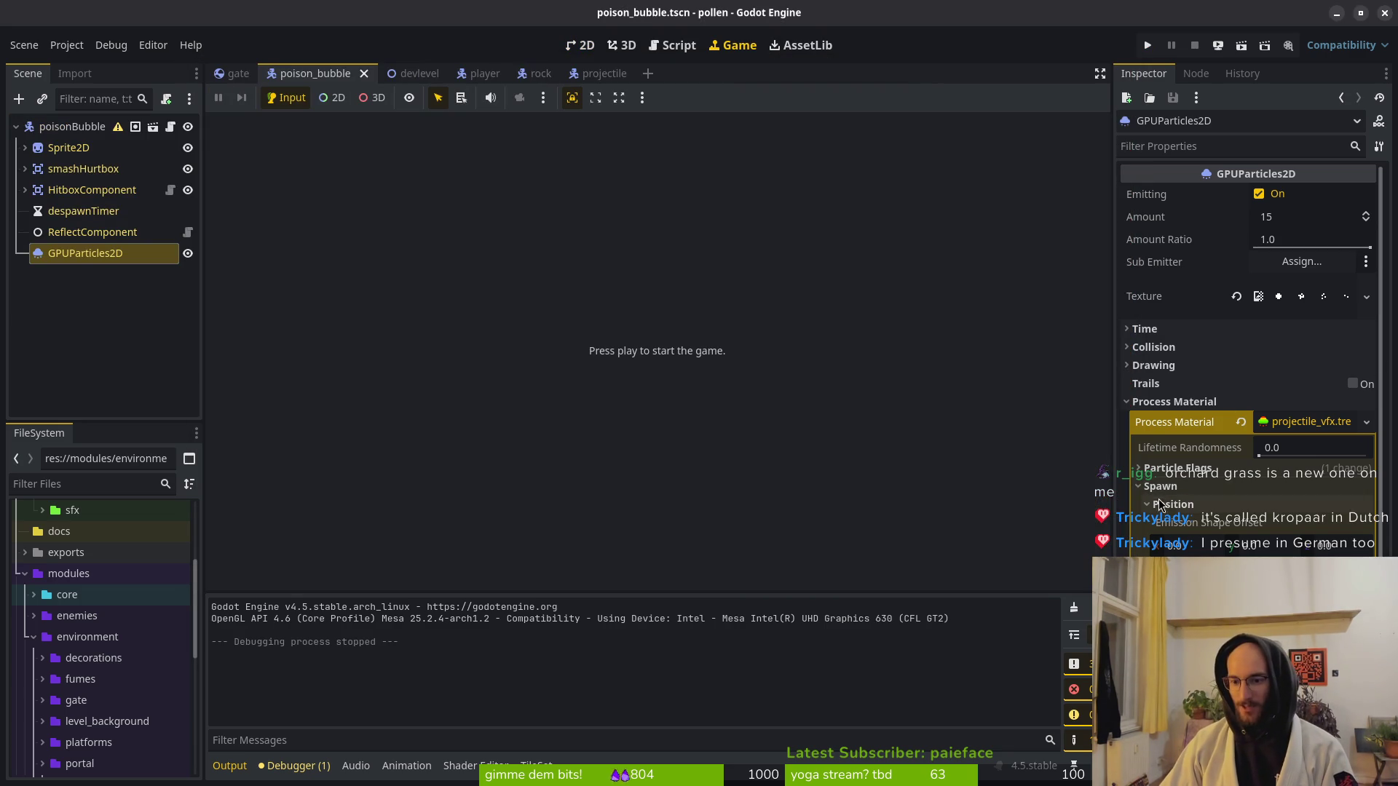
Add a new point to the projectile colour gradient, nudge it right, and open its colour.
{"action": "left_click", "coordinate": [1308, 423]}
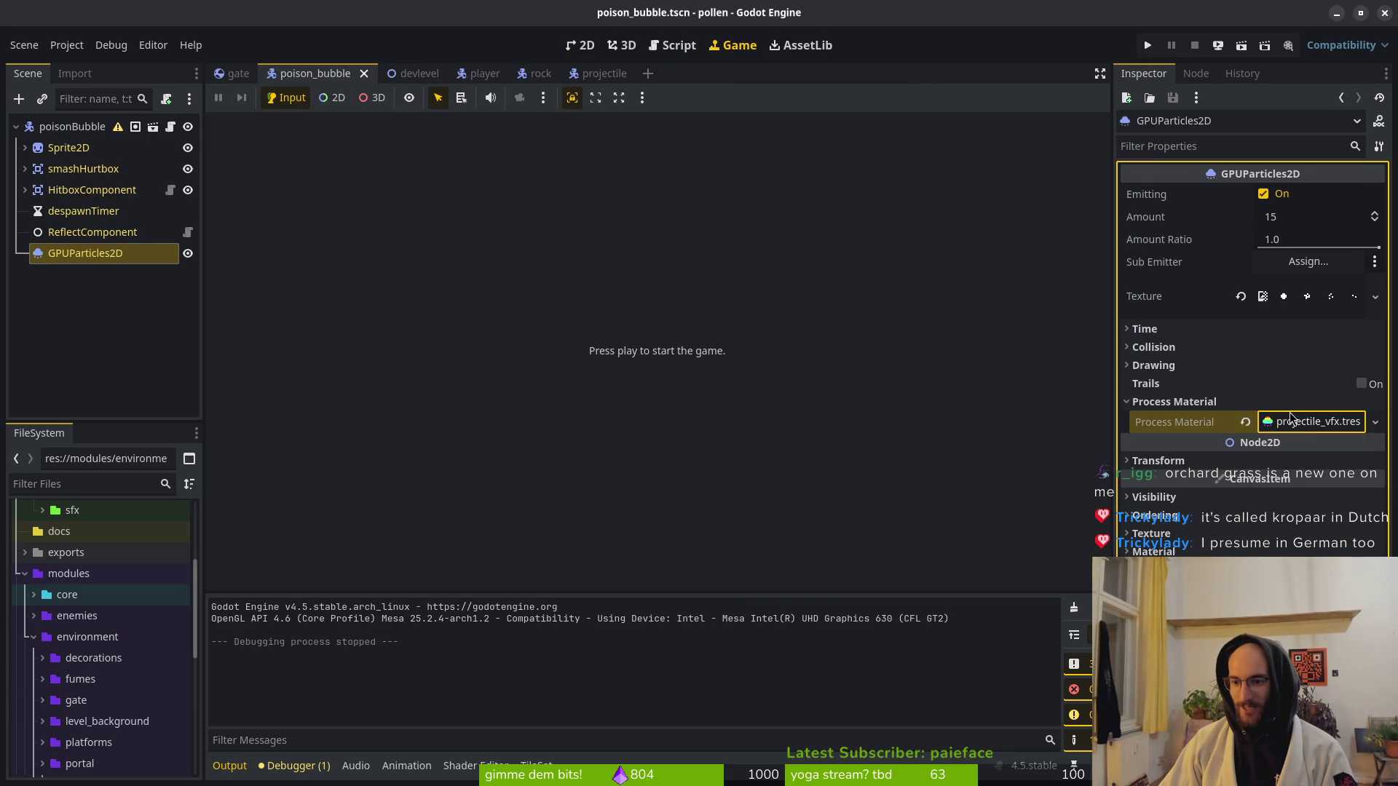
{"action": "left_click", "coordinate": [1308, 423]}
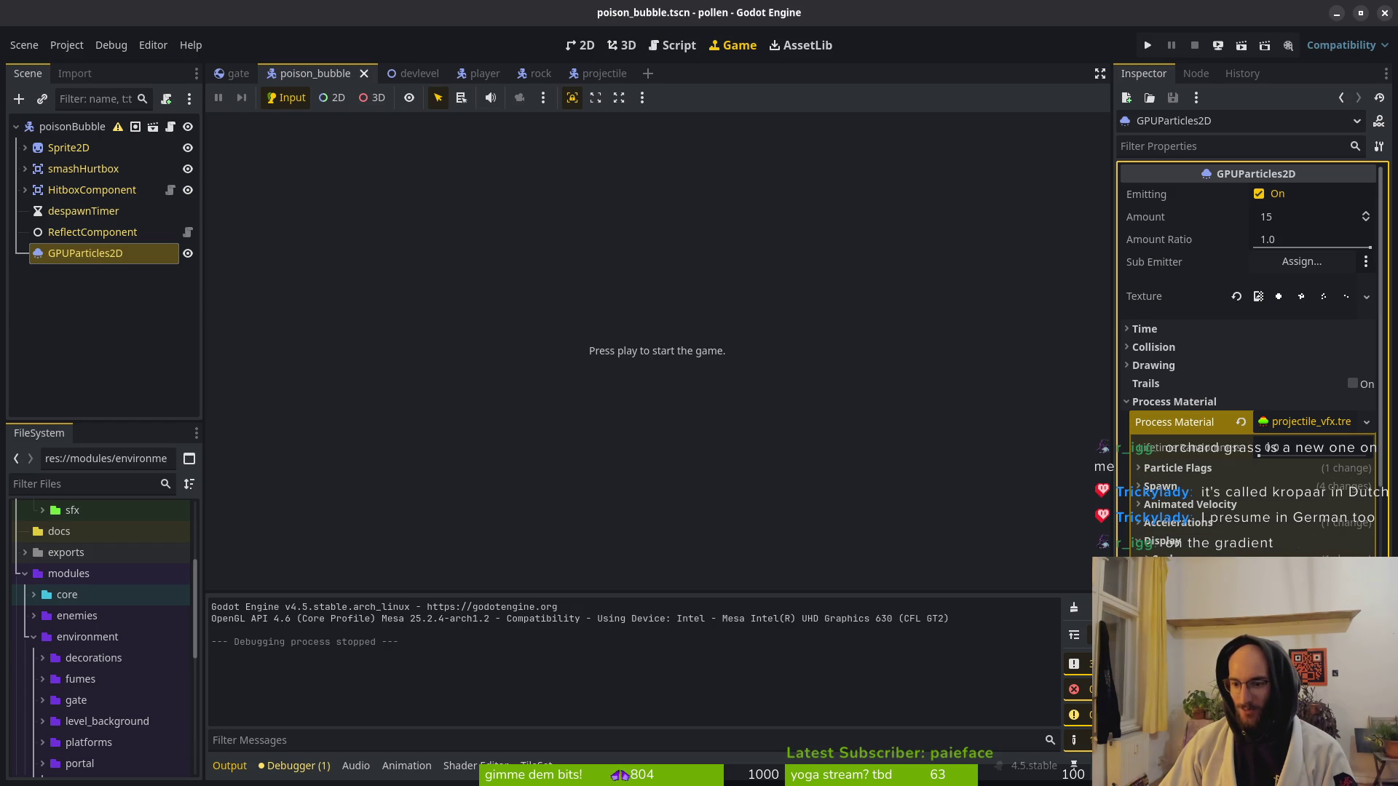
{"action": "left_click", "coordinate": [1238, 575]}
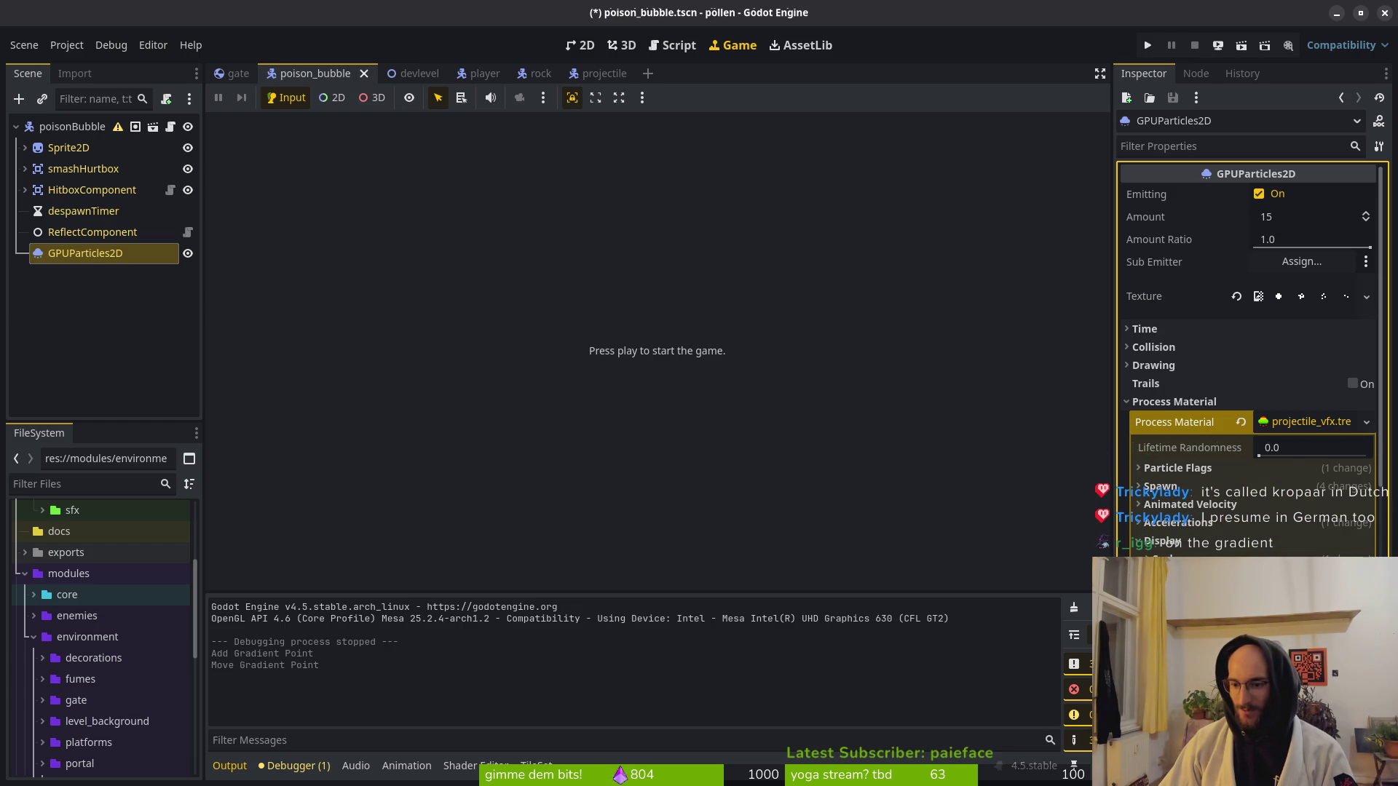
{"action": "left_click_drag", "start_coordinate": [1238, 575], "coordinate": [1245, 576]}
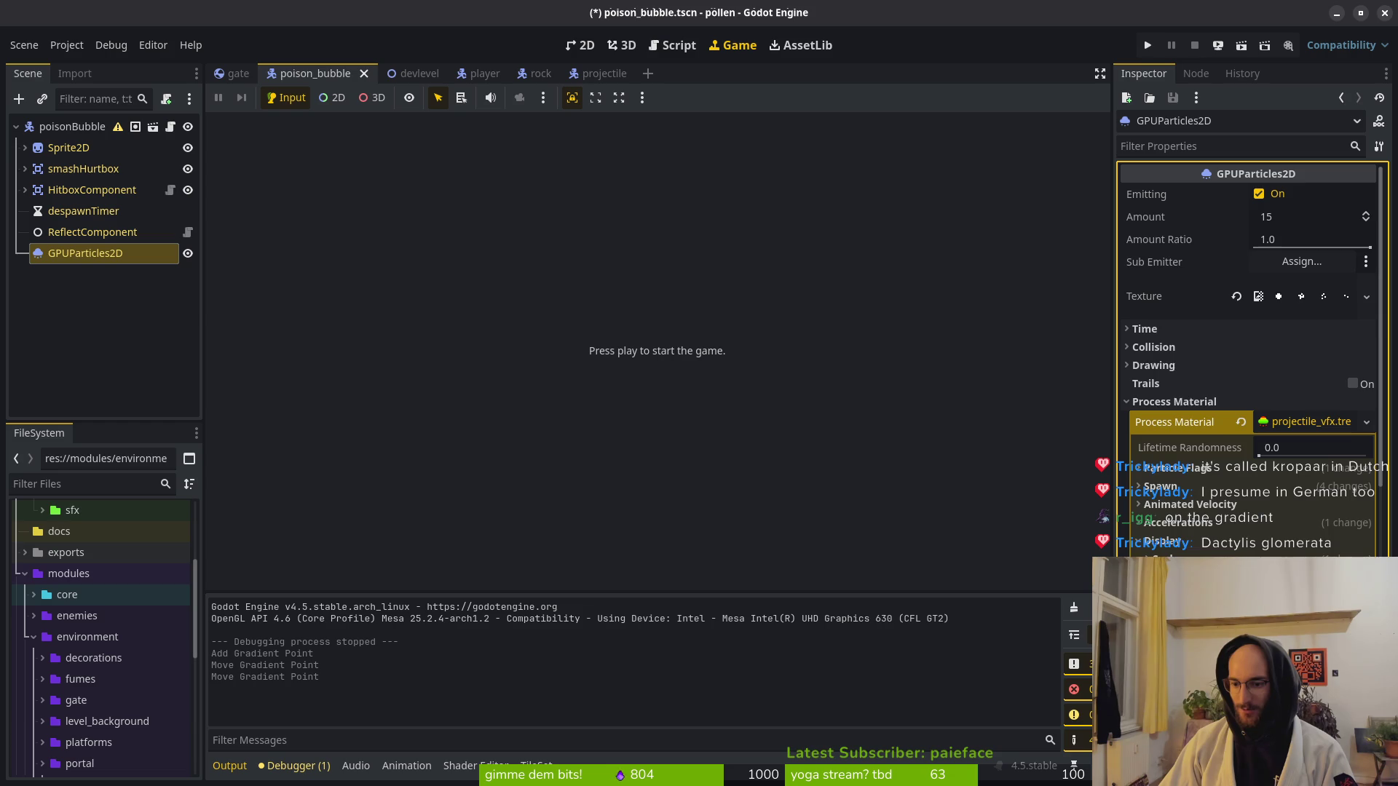
{"action": "left_click", "coordinate": [1245, 576]}
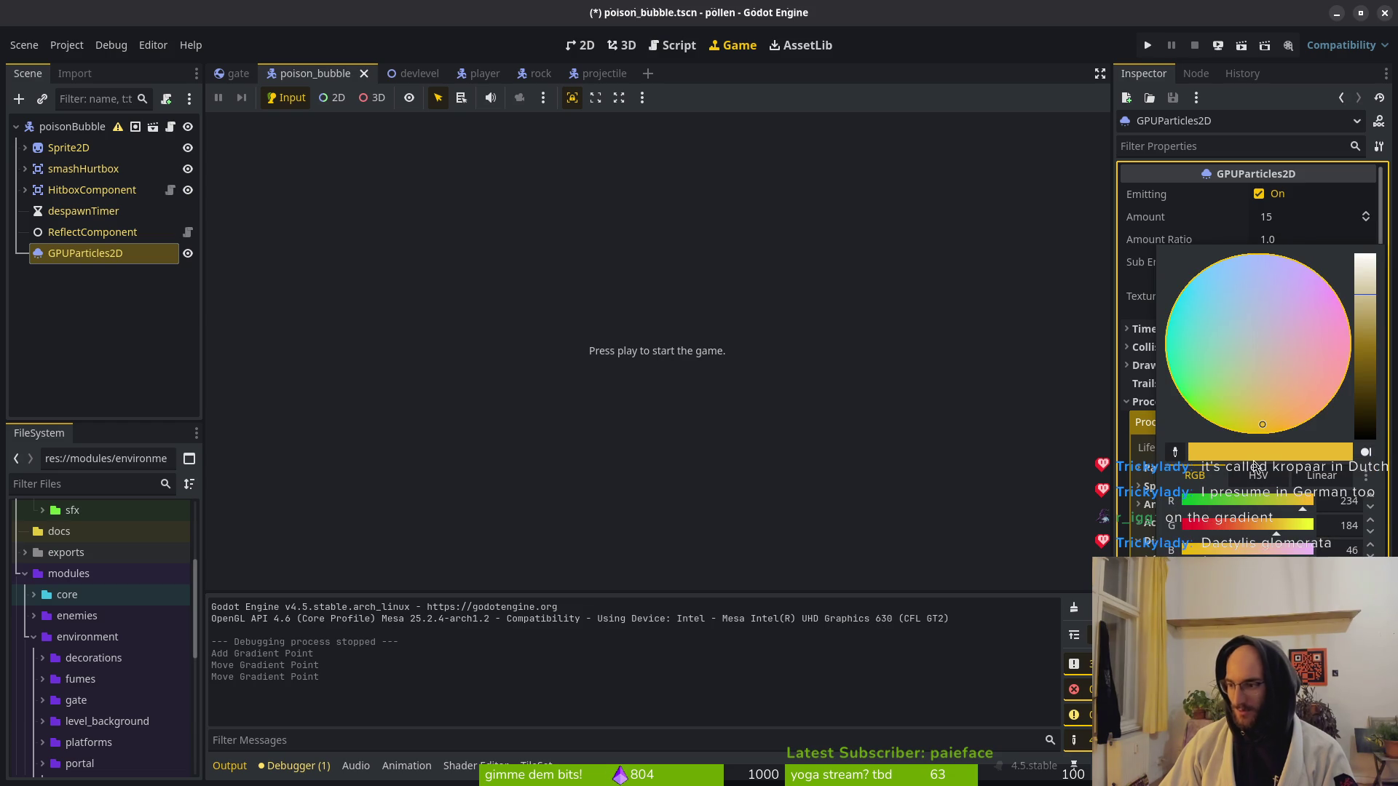
{"action": "key", "text": "alt+Tab"}
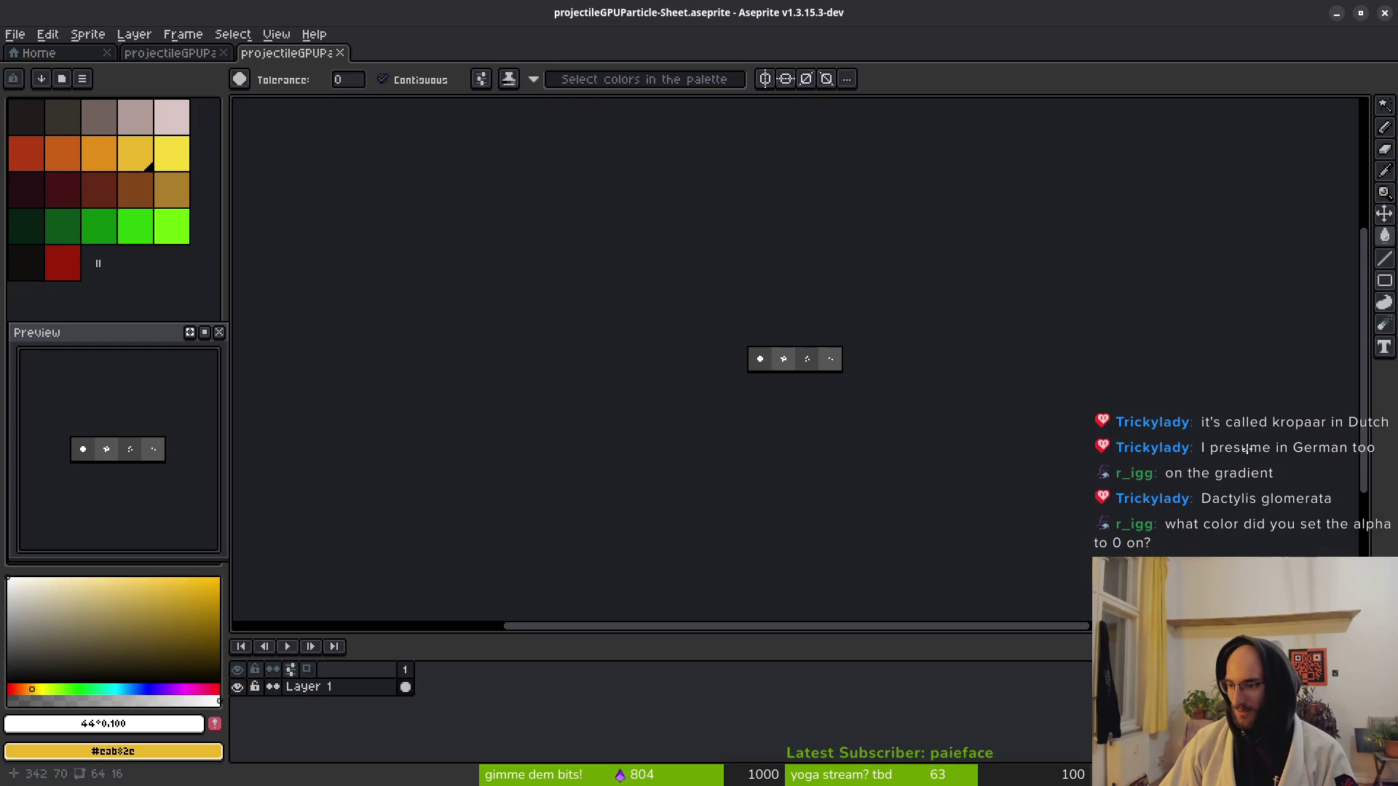
Read the orange palette swatch's exact value, C96016, in Aseprite and return to Godot.
{"action": "key", "text": "alt+Tab"}
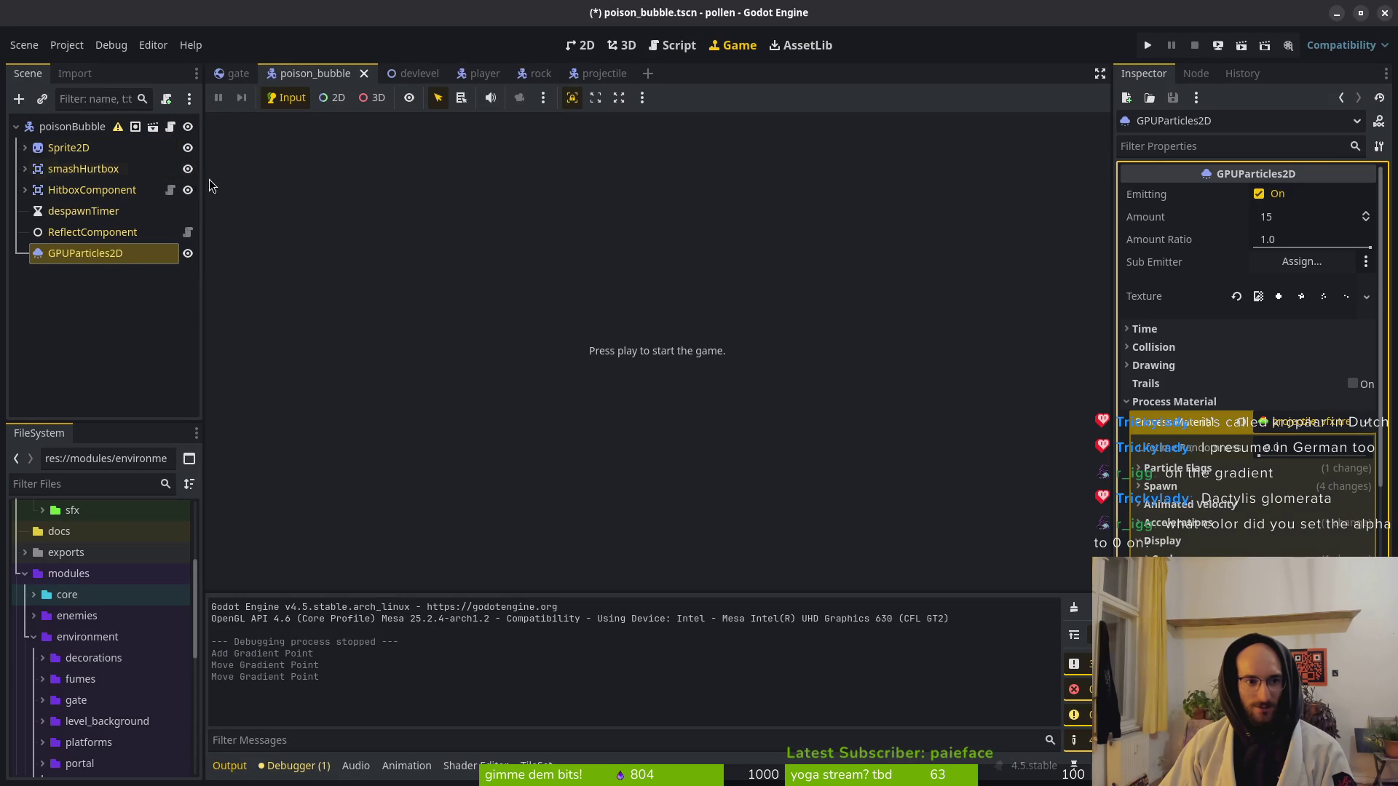
{"action": "key", "text": "alt+Tab"}
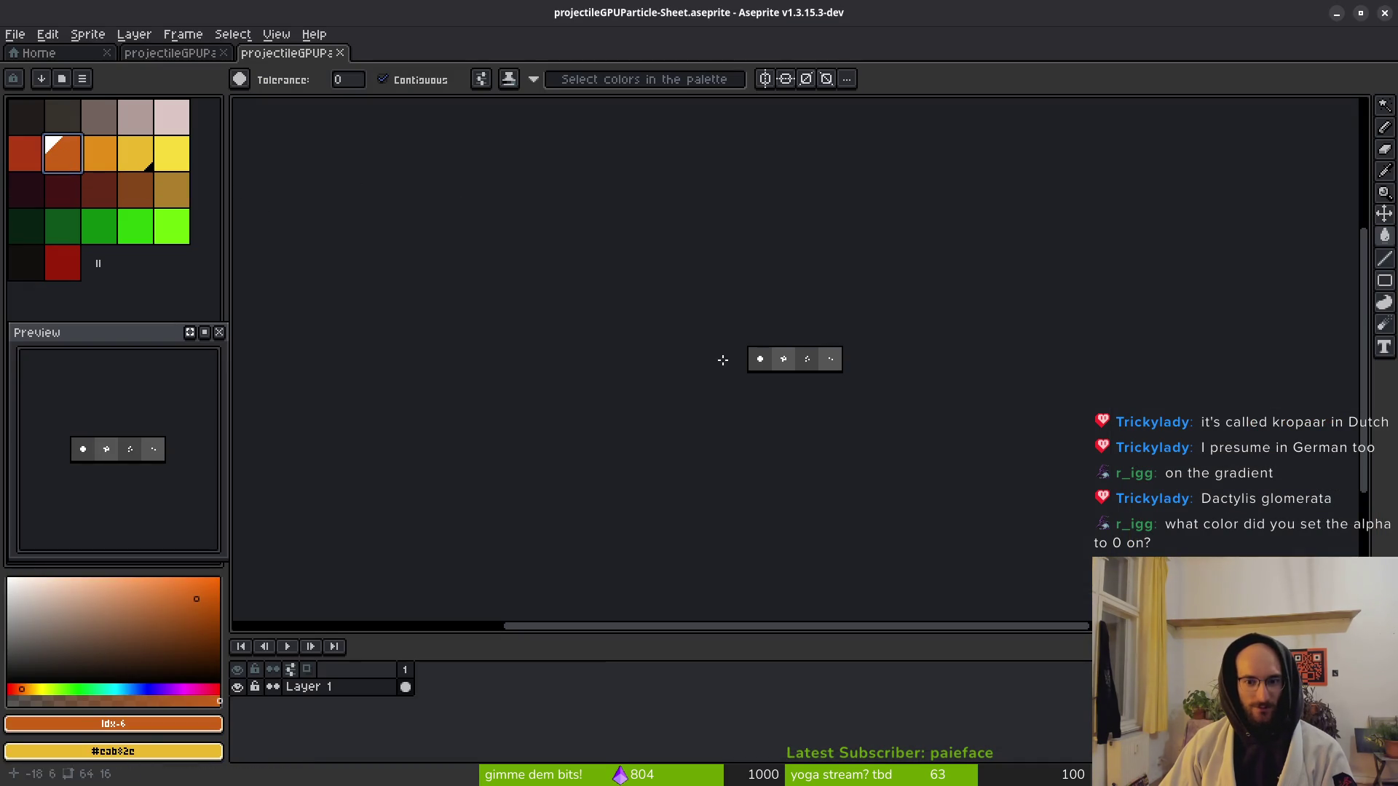
{"action": "left_click", "coordinate": [160, 731]}
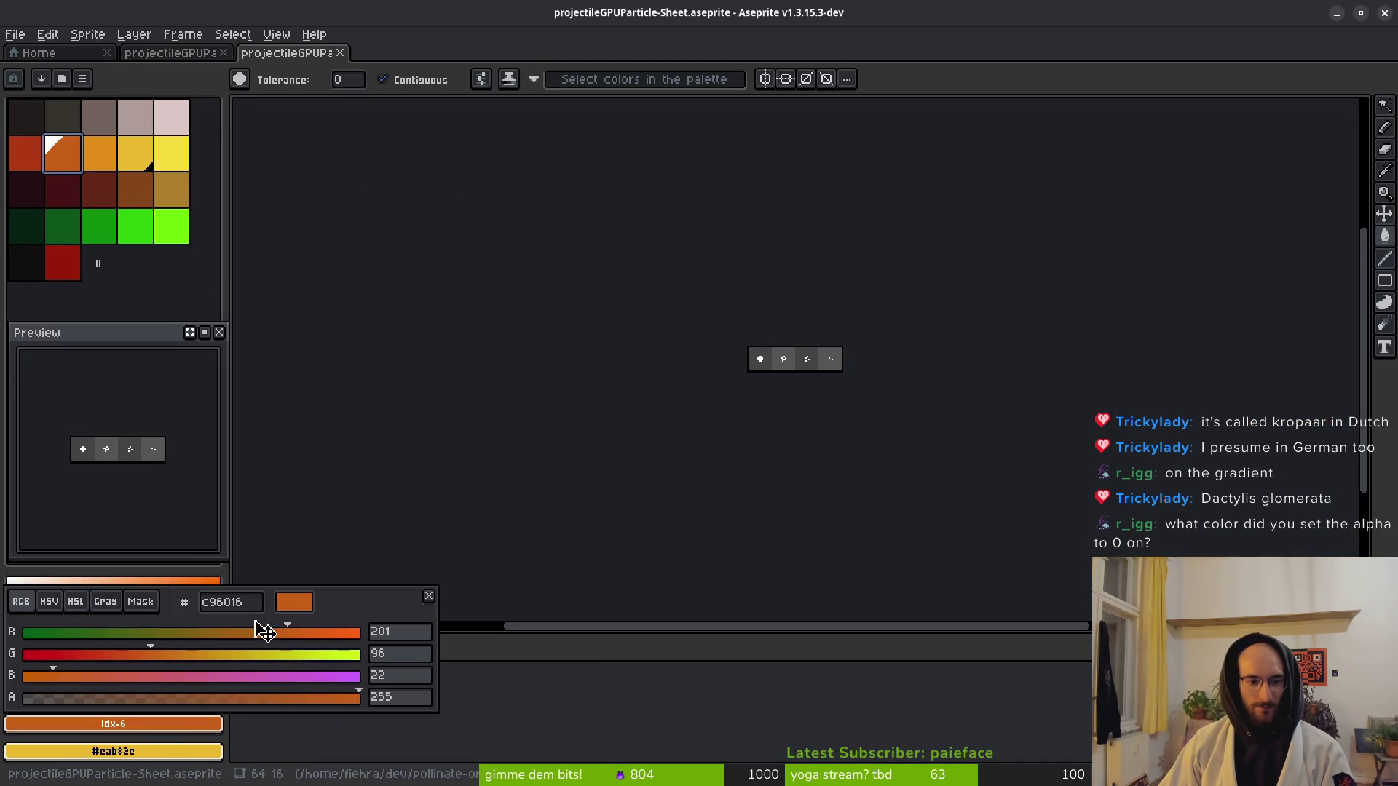
{"action": "key", "text": "Escape"}
{"action": "key", "text": "alt+Tab"}
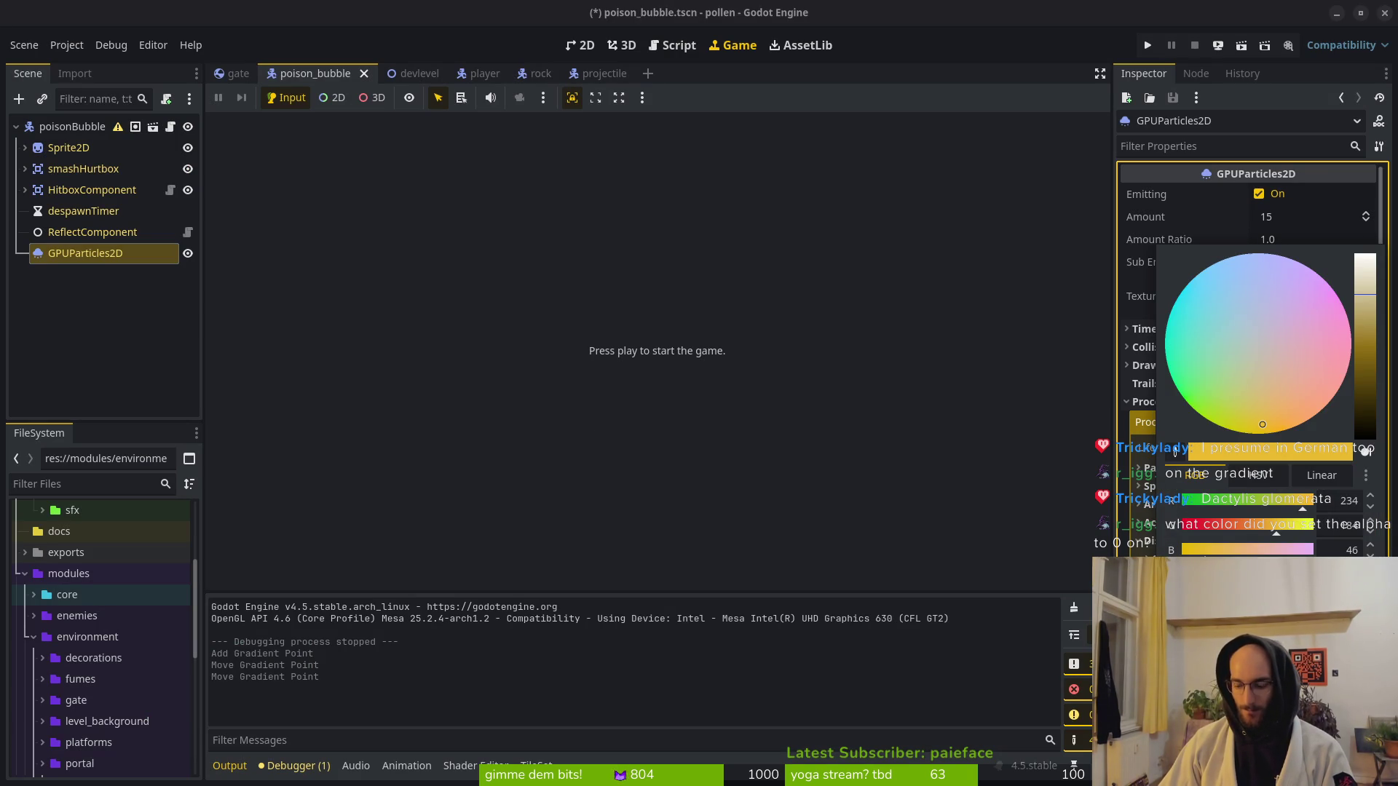
Set the gradient point to orange C96016, save, and start the game to test it.
{"action": "key", "text": "ctrl+v"}
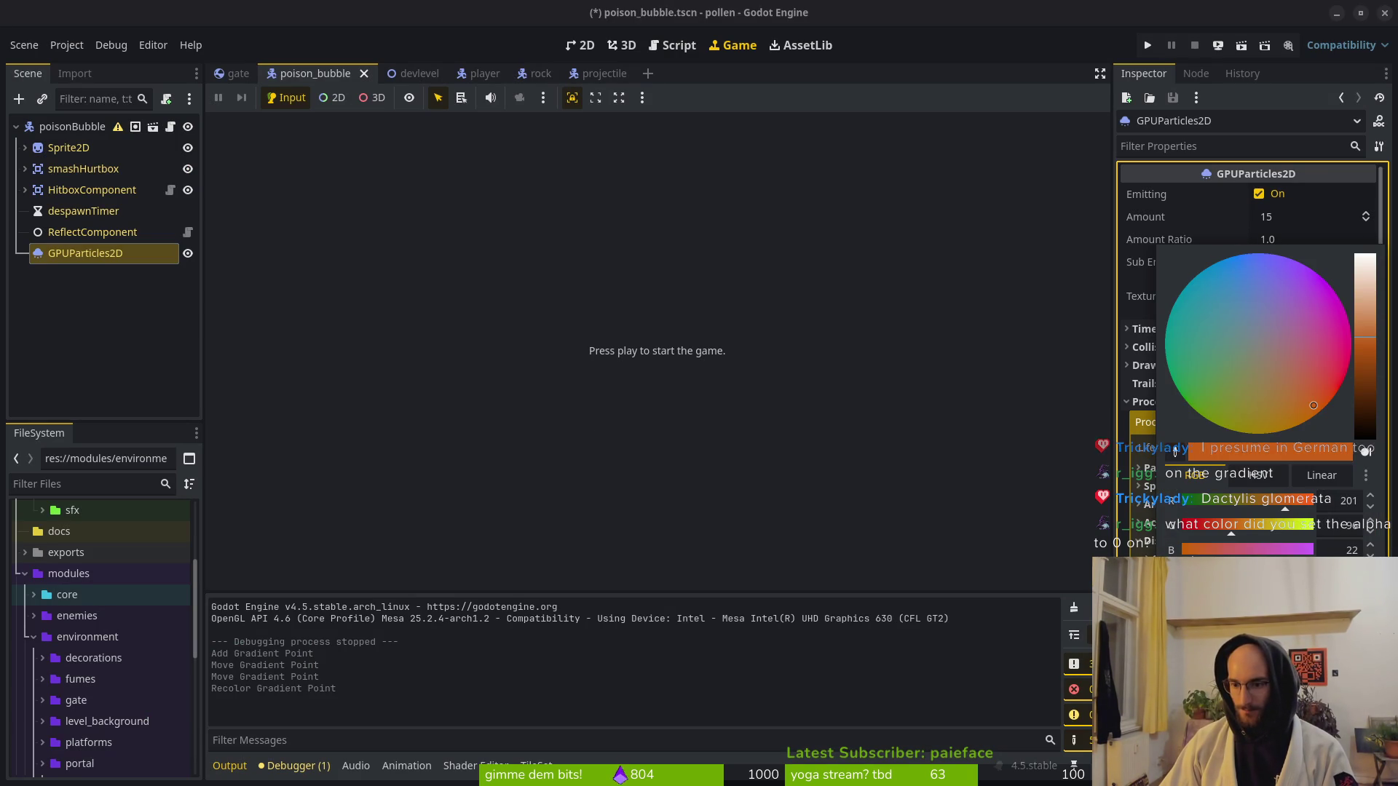
{"action": "key", "text": "Escape"}
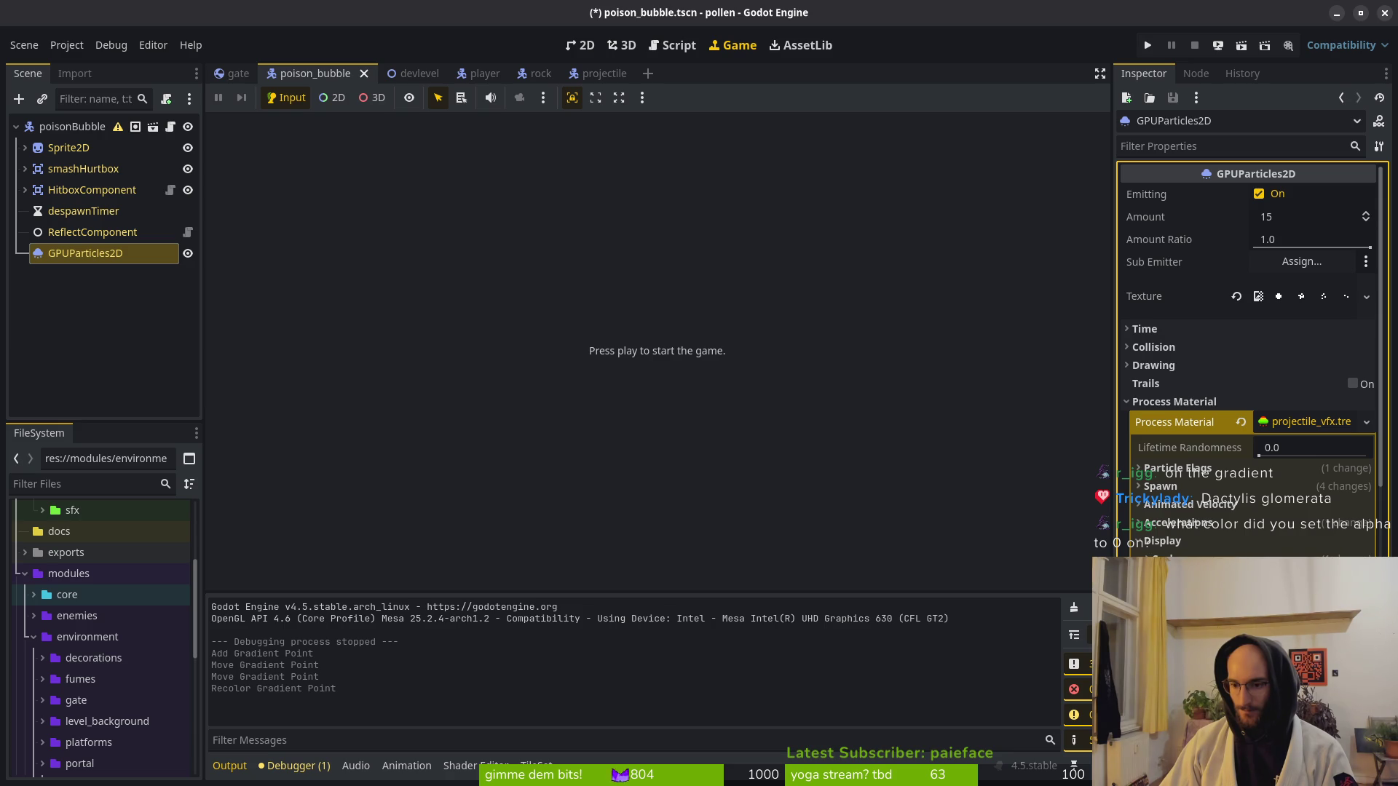
{"action": "key", "text": "ctrl+s"}
{"action": "left_click", "coordinate": [1150, 45]}
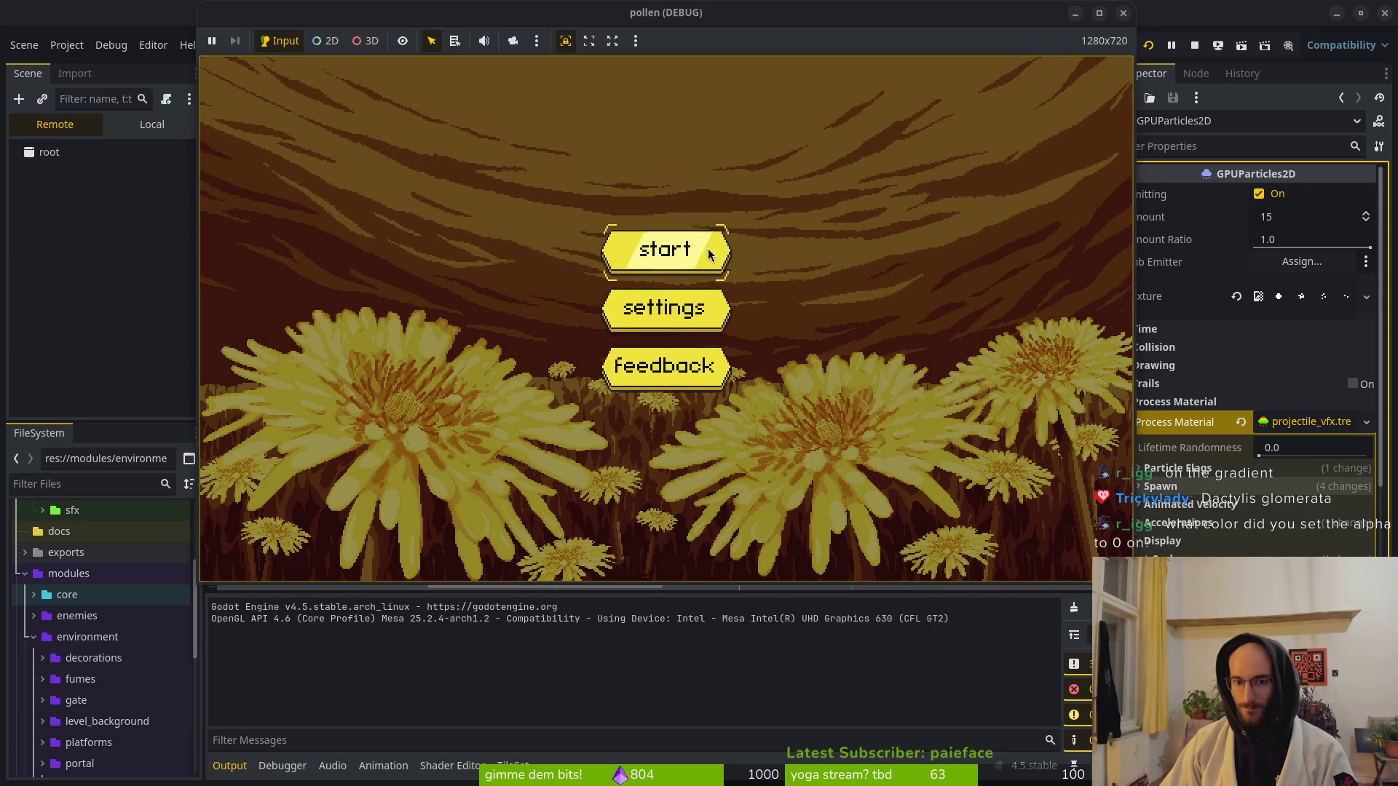
{"action": "left_click", "coordinate": [655, 249]}
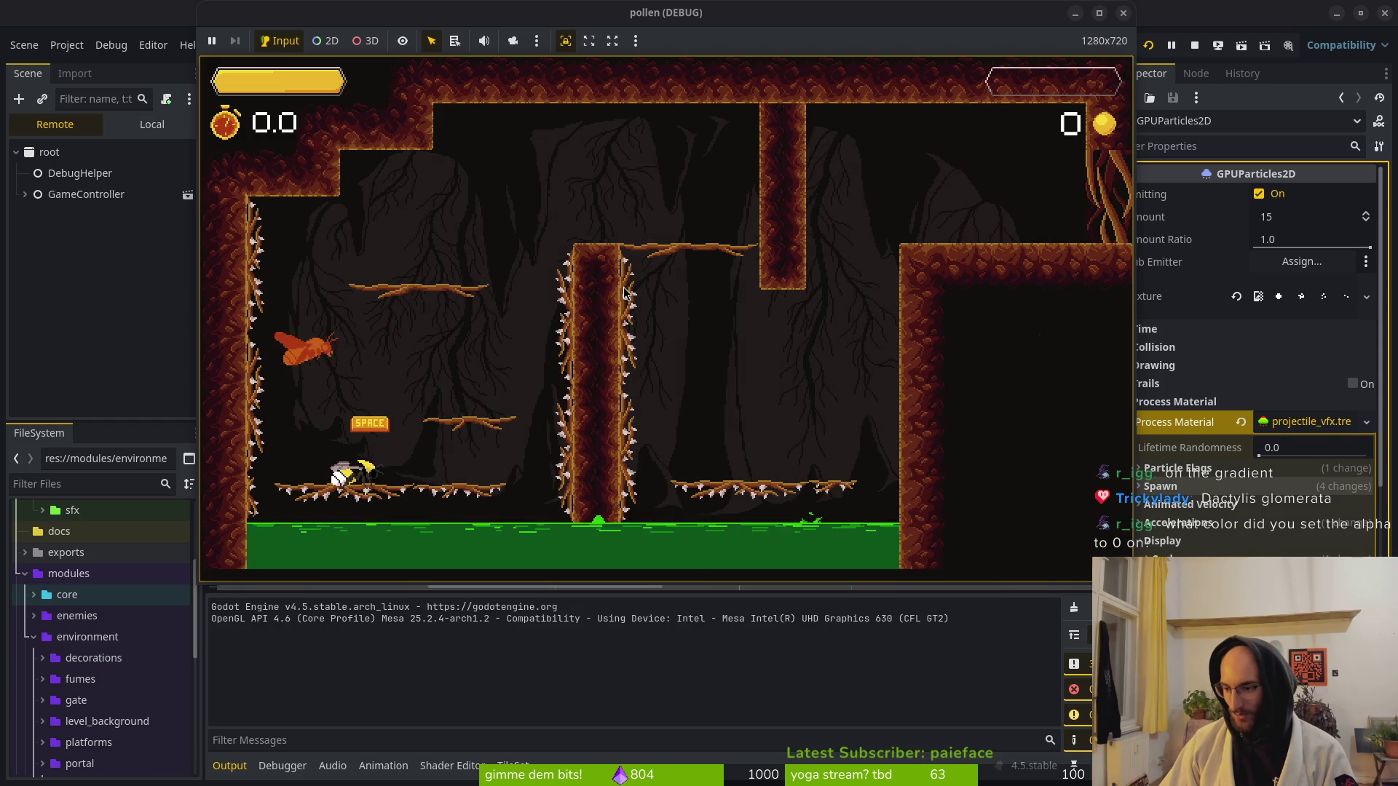
{"action": "key", "text": "alt+Tab"}
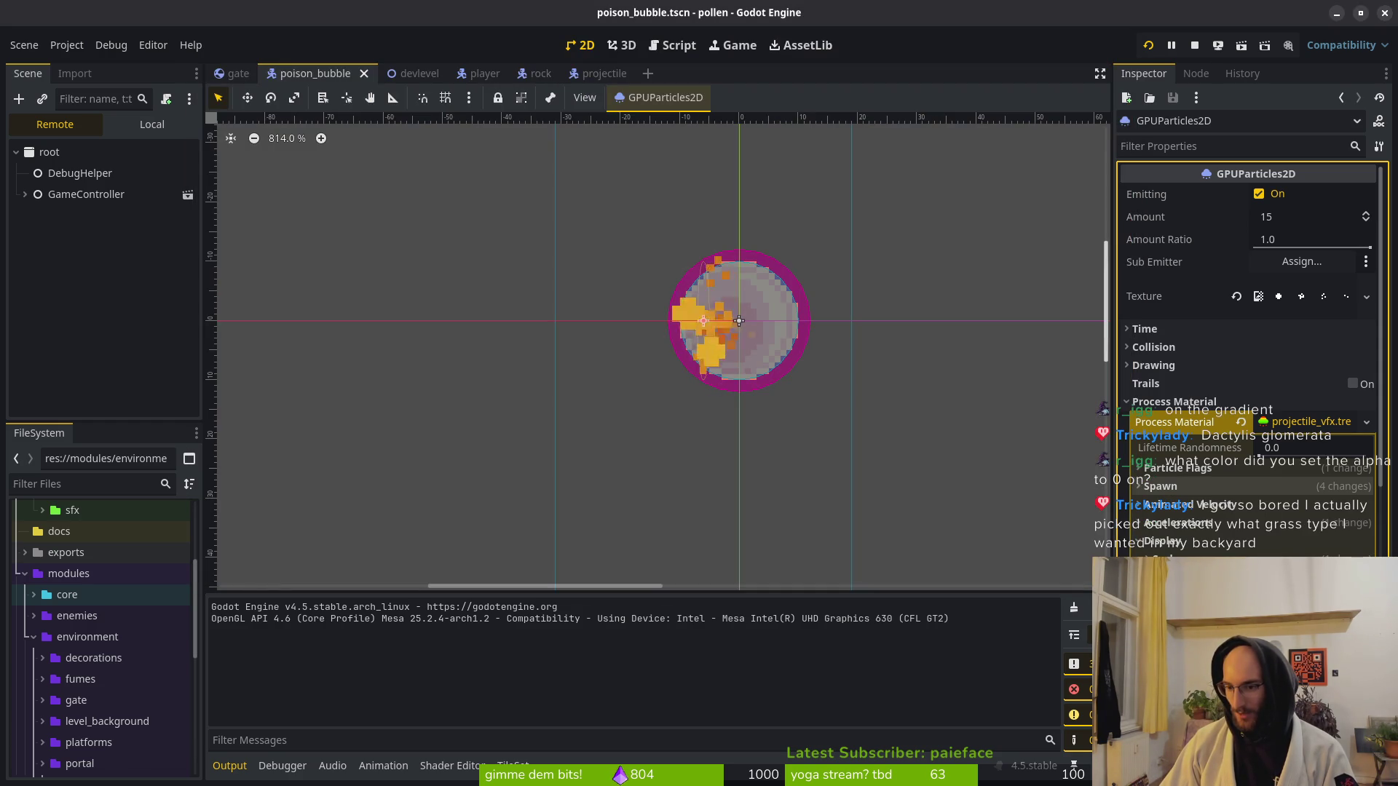
Recolour a second gradient point to a darker orange.
{"action": "left_click", "coordinate": [1238, 572]}
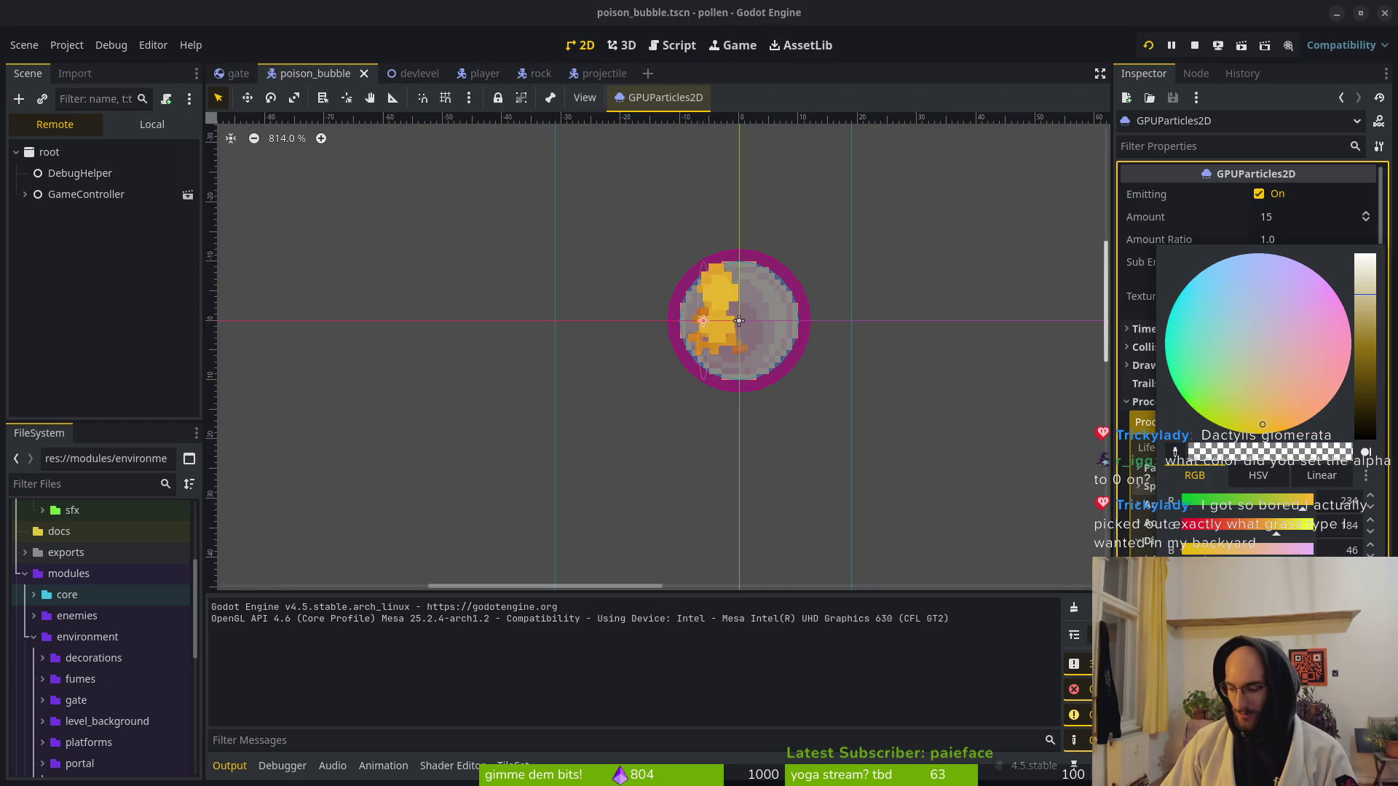
{"action": "left_click", "coordinate": [1365, 337]}
{"action": "left_click", "coordinate": [1313, 405]}
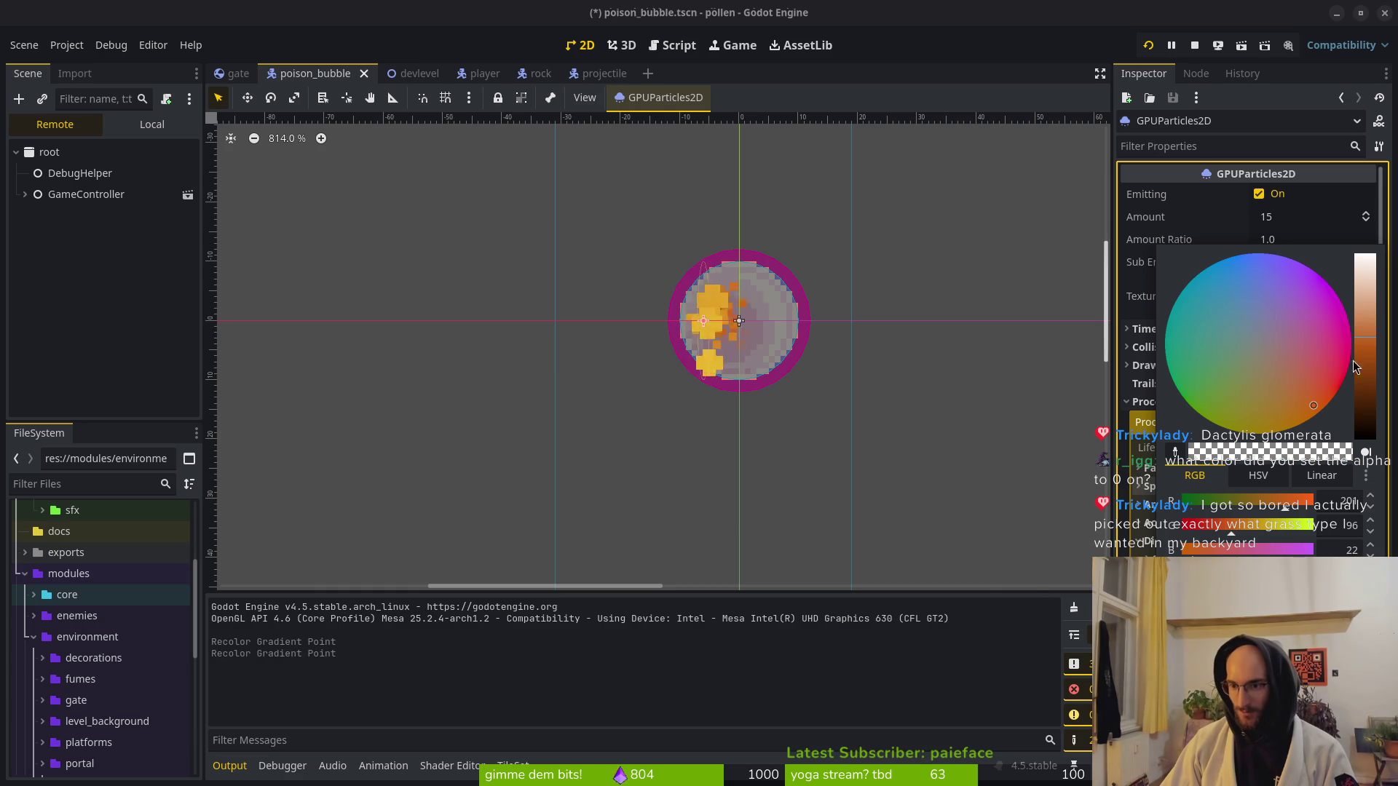
In Aseprite, select the dark red palette colour.
{"action": "key", "text": "alt+Tab"}
{"action": "key", "text": "alt+Tab"}
{"action": "key", "text": "w"}
{"action": "left_click", "coordinate": [69, 262]}
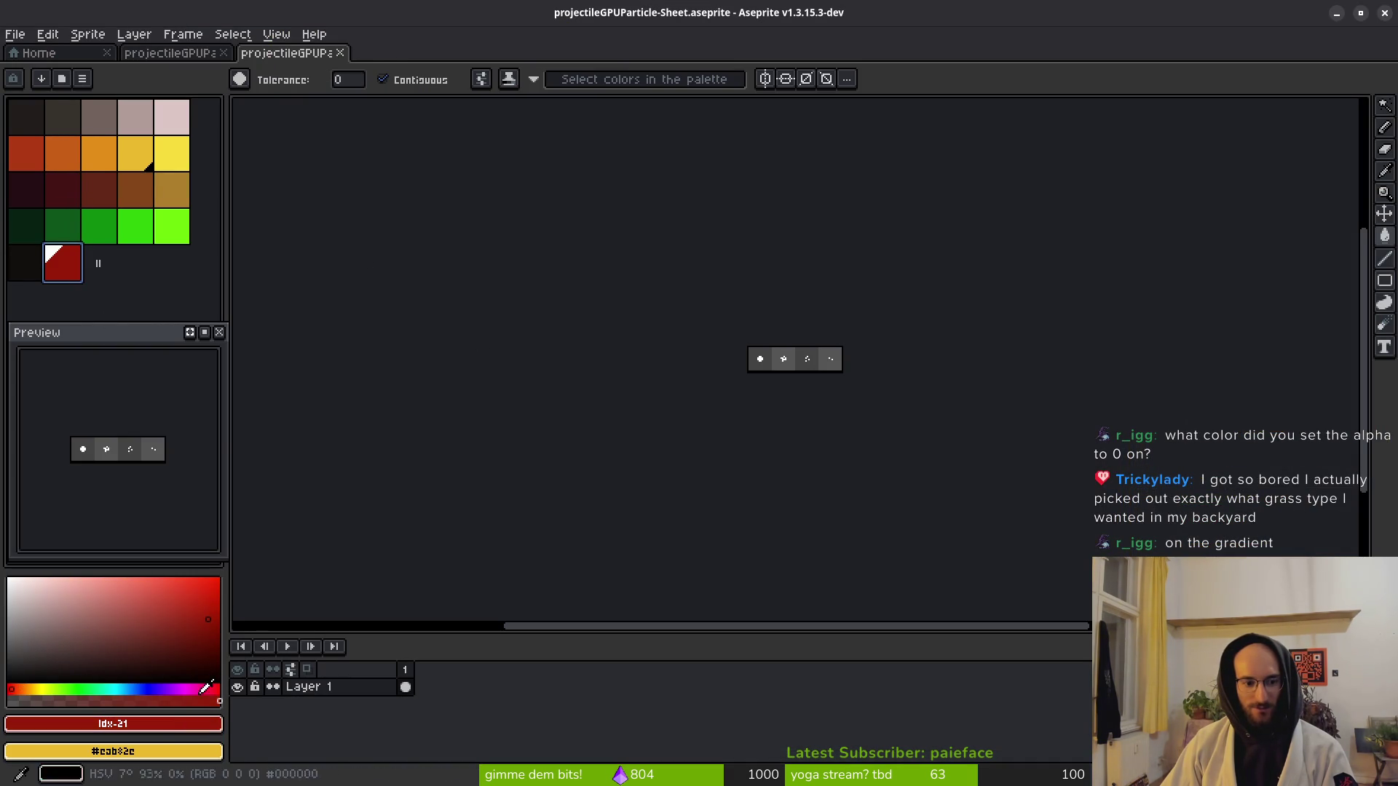
Set Aseprite's foreground colour to orange c96016.
{"action": "left_click", "coordinate": [174, 725]}
{"action": "type", "text": "c96016"}
{"action": "key", "text": "Return"}
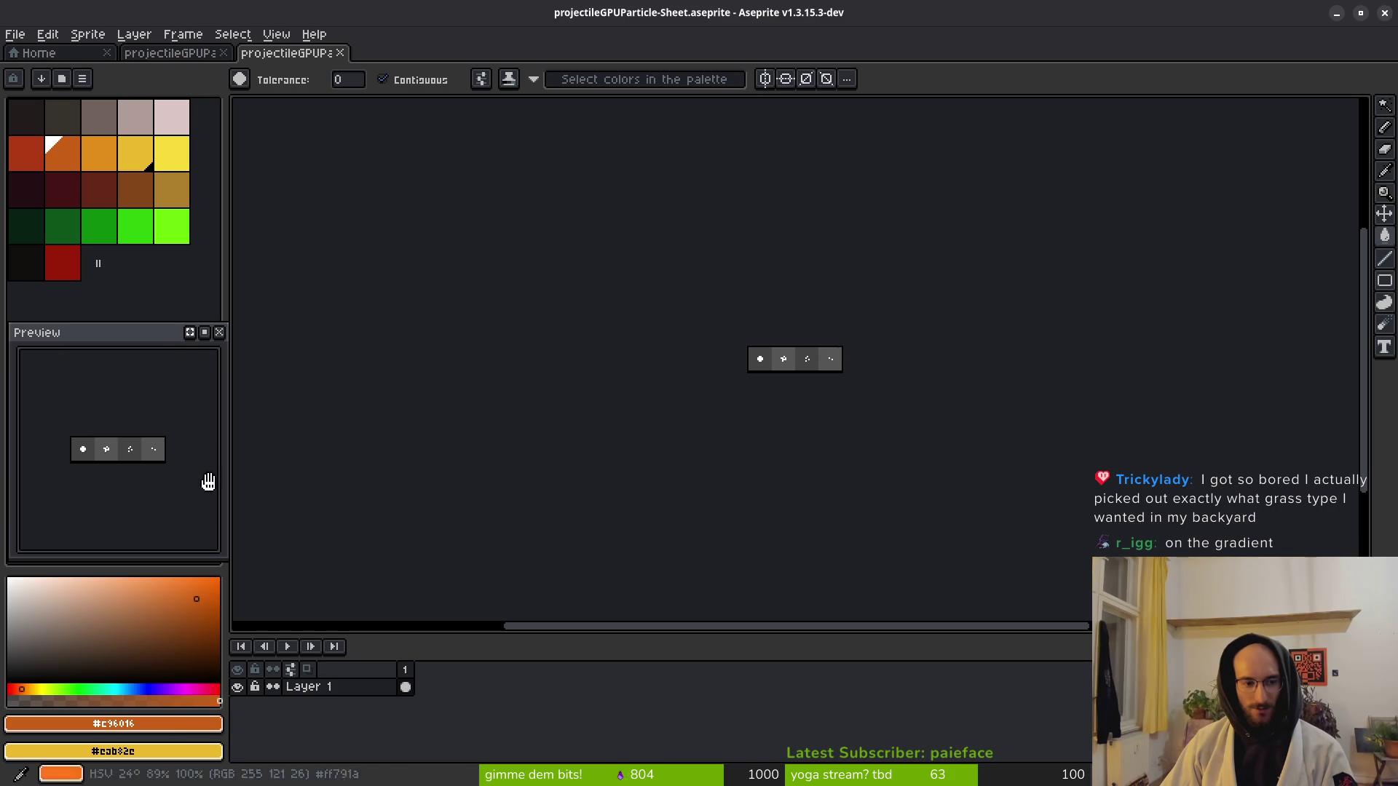
Pick the dark red swatch and select its hex code 981b08 to copy.
{"action": "left_click", "coordinate": [63, 262]}
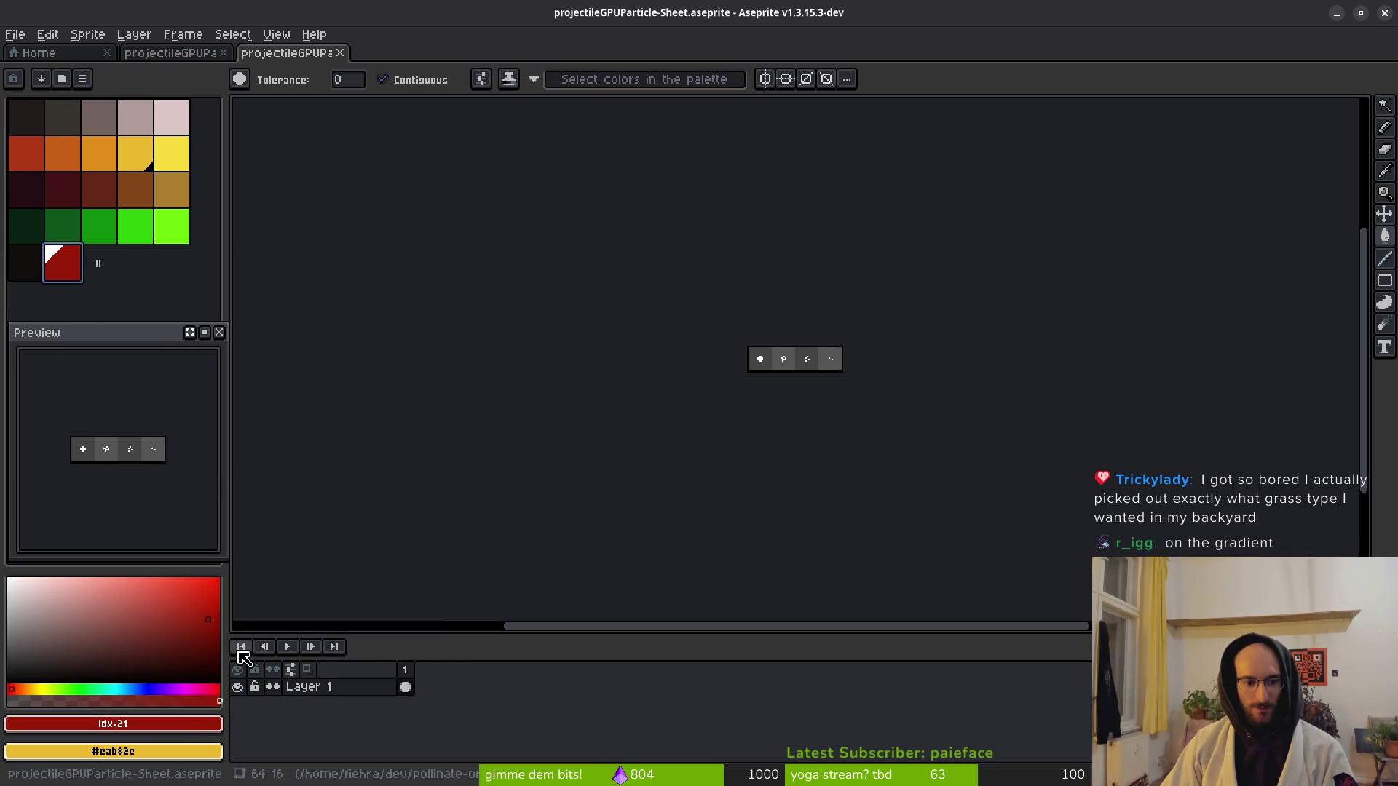
{"action": "left_click", "coordinate": [182, 724]}
{"action": "key", "text": "Escape"}
{"action": "left_click", "coordinate": [182, 724]}
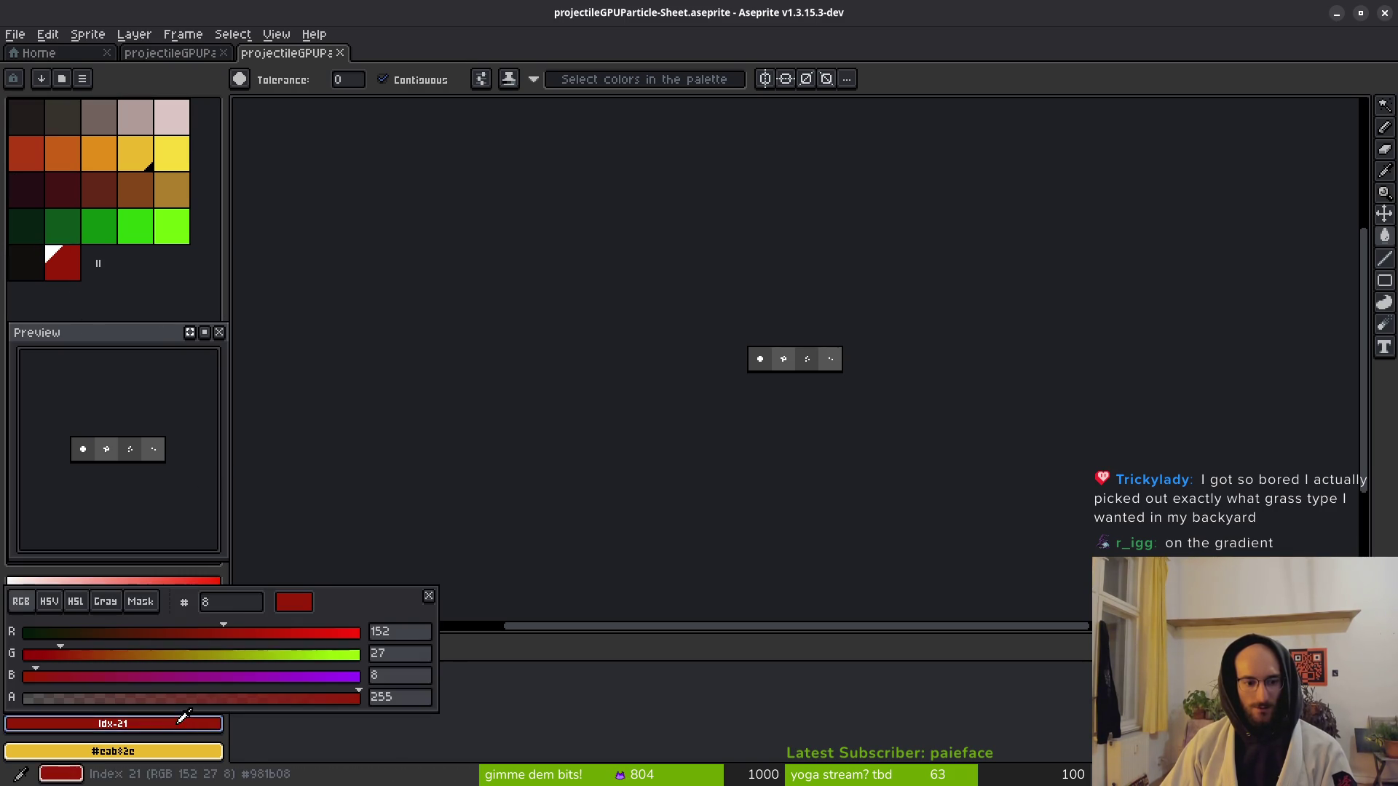
{"action": "left_click", "coordinate": [243, 609]}
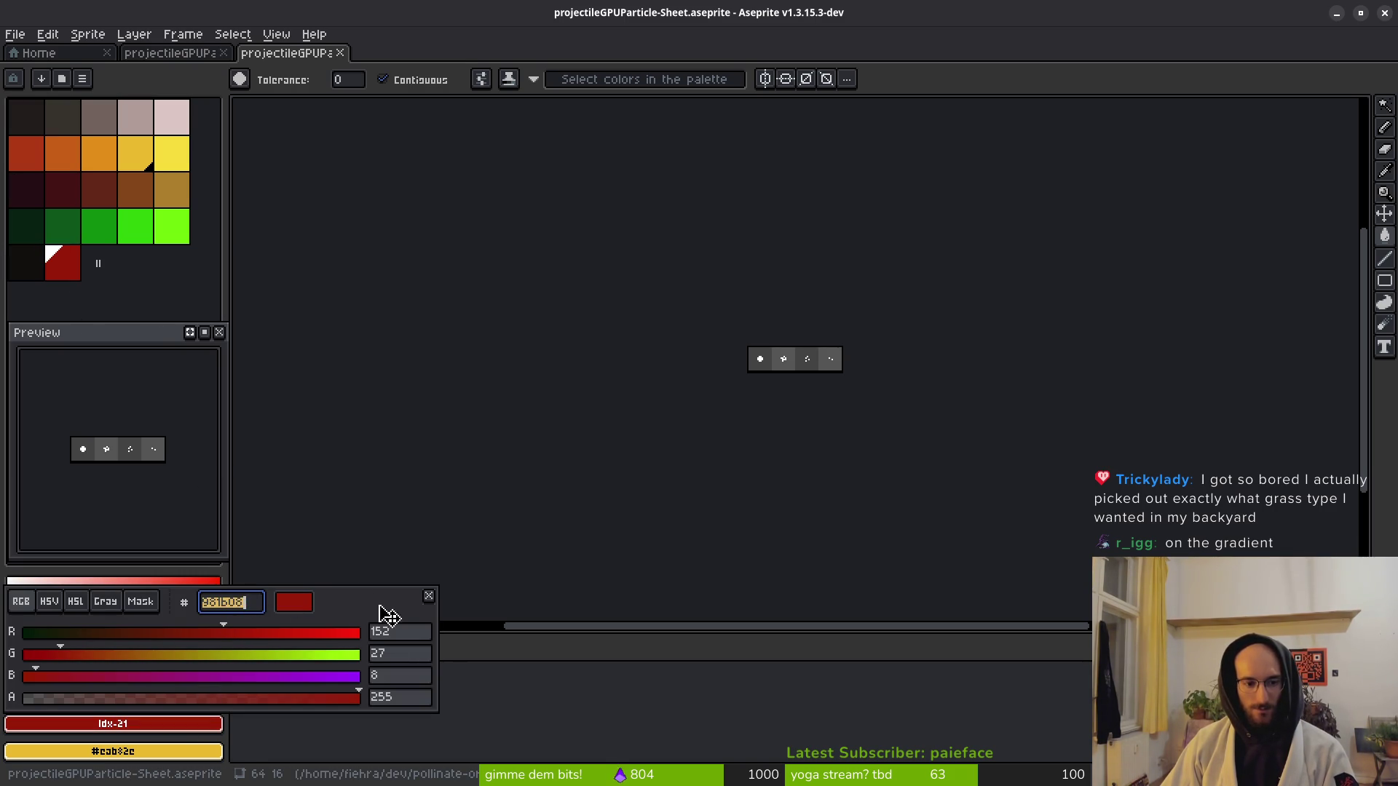
{"action": "key", "text": "alt+Tab"}
{"action": "key", "text": "Tab"}
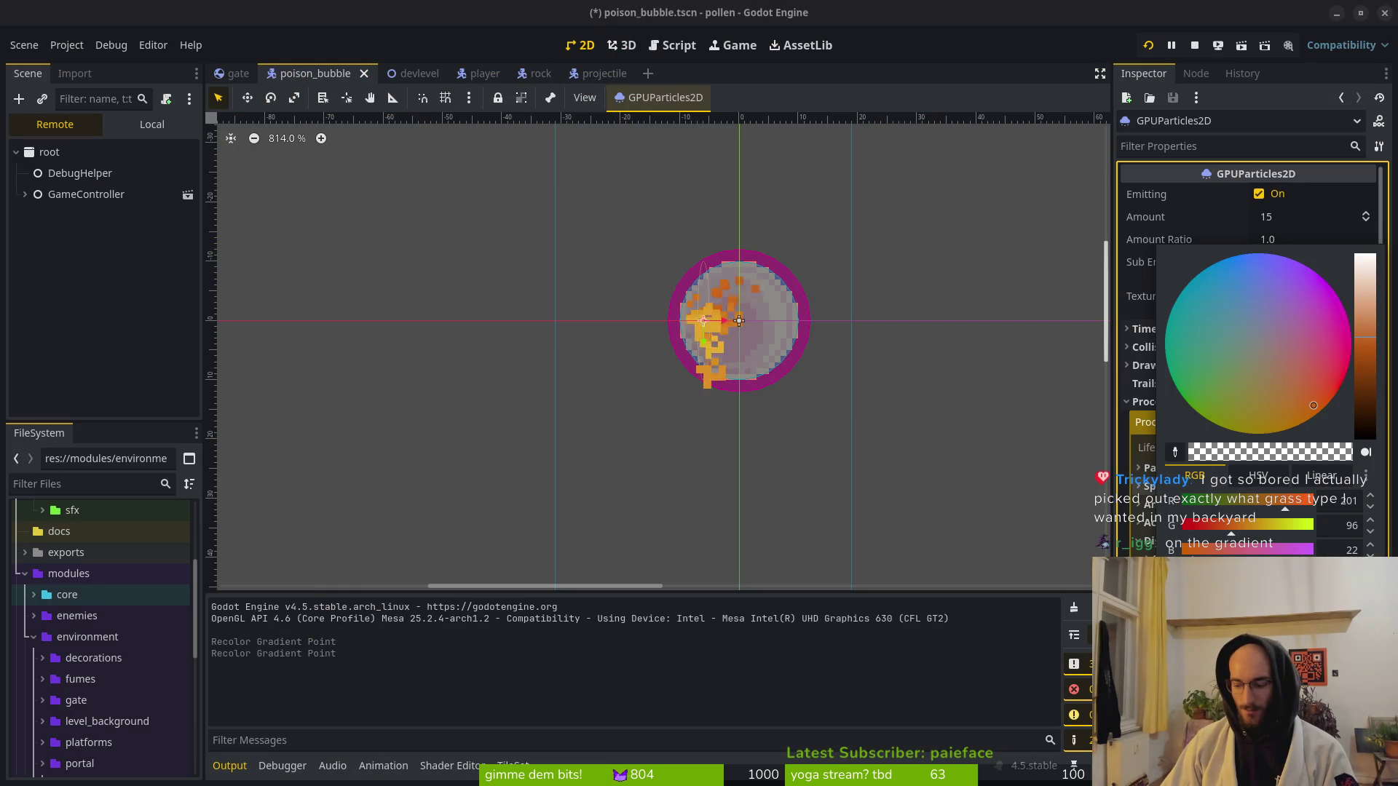
Paste dark red 981b08 into the gradient point, save poison_bubble, and run the game.
{"action": "key", "text": "ctrl+v"}
{"action": "key", "text": "Return"}
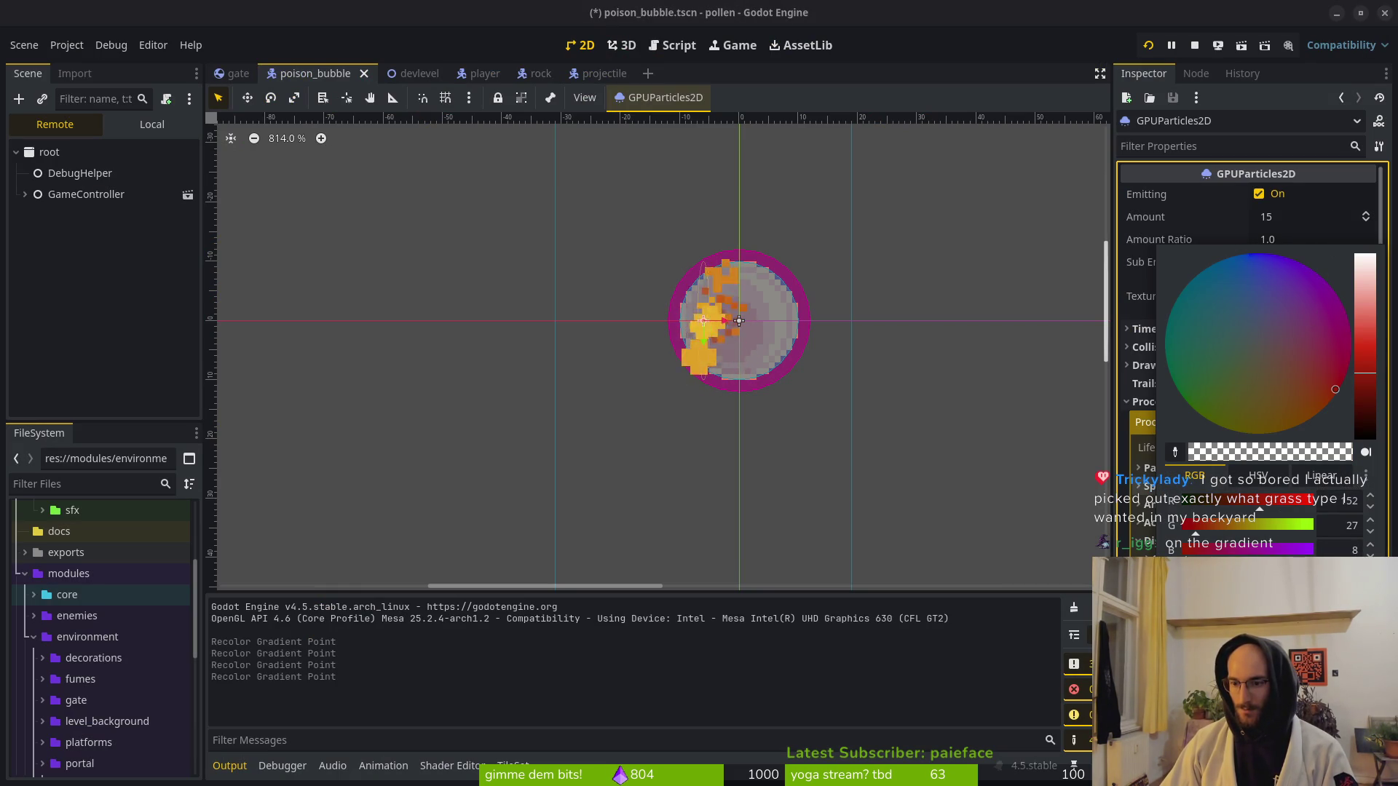
{"action": "key", "text": "ctrl+s"}
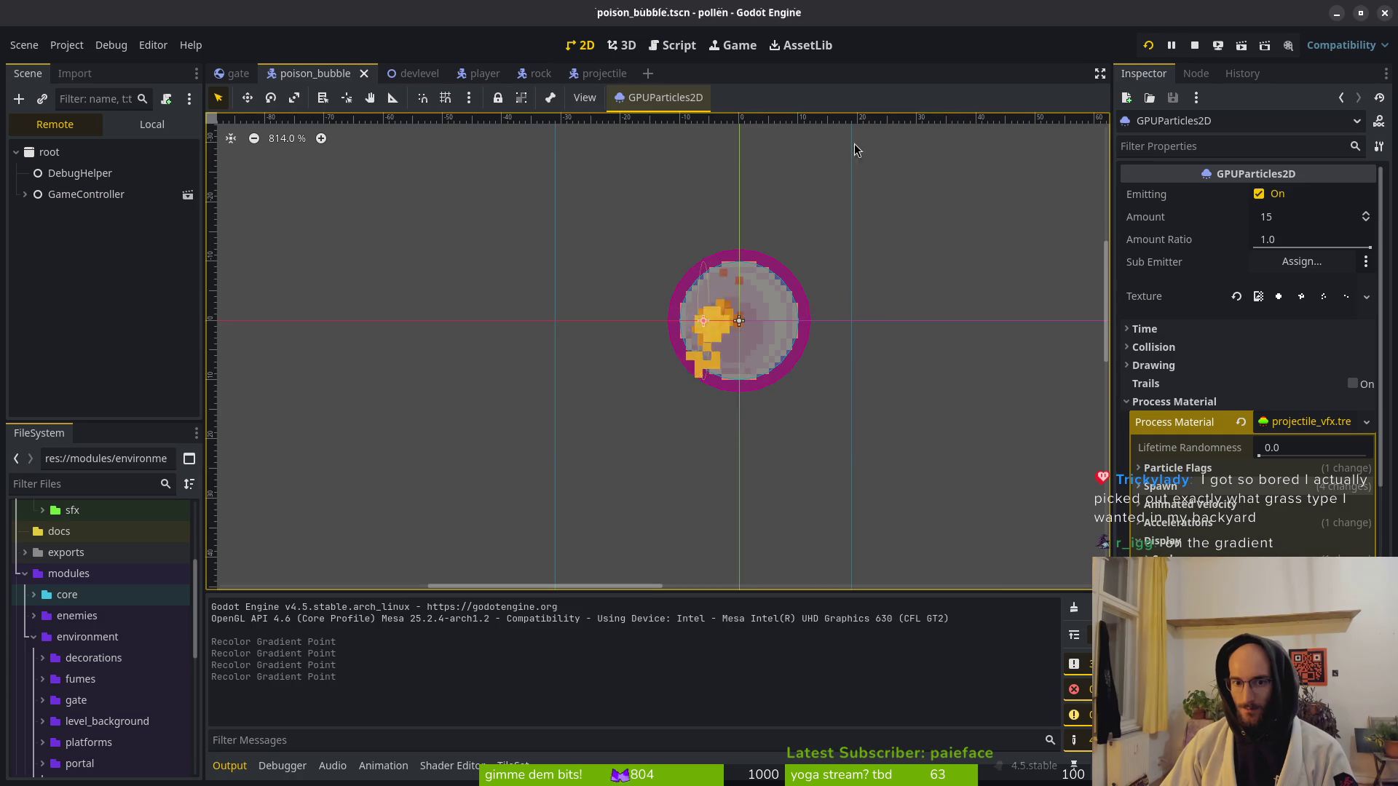
{"action": "left_click", "coordinate": [1148, 45]}
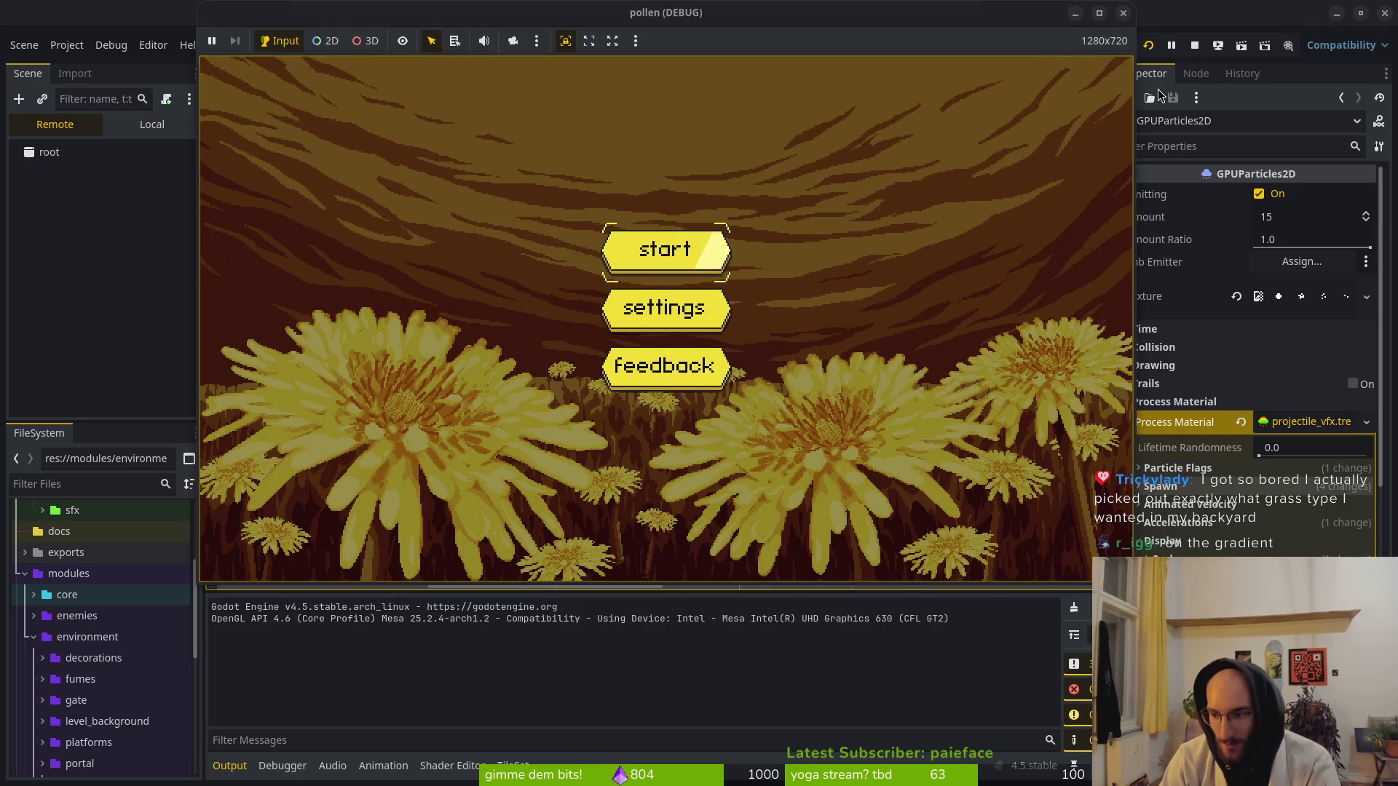
Start the game from its main menu and move the bee left along the branch into the cave.
{"action": "key", "text": "Return"}
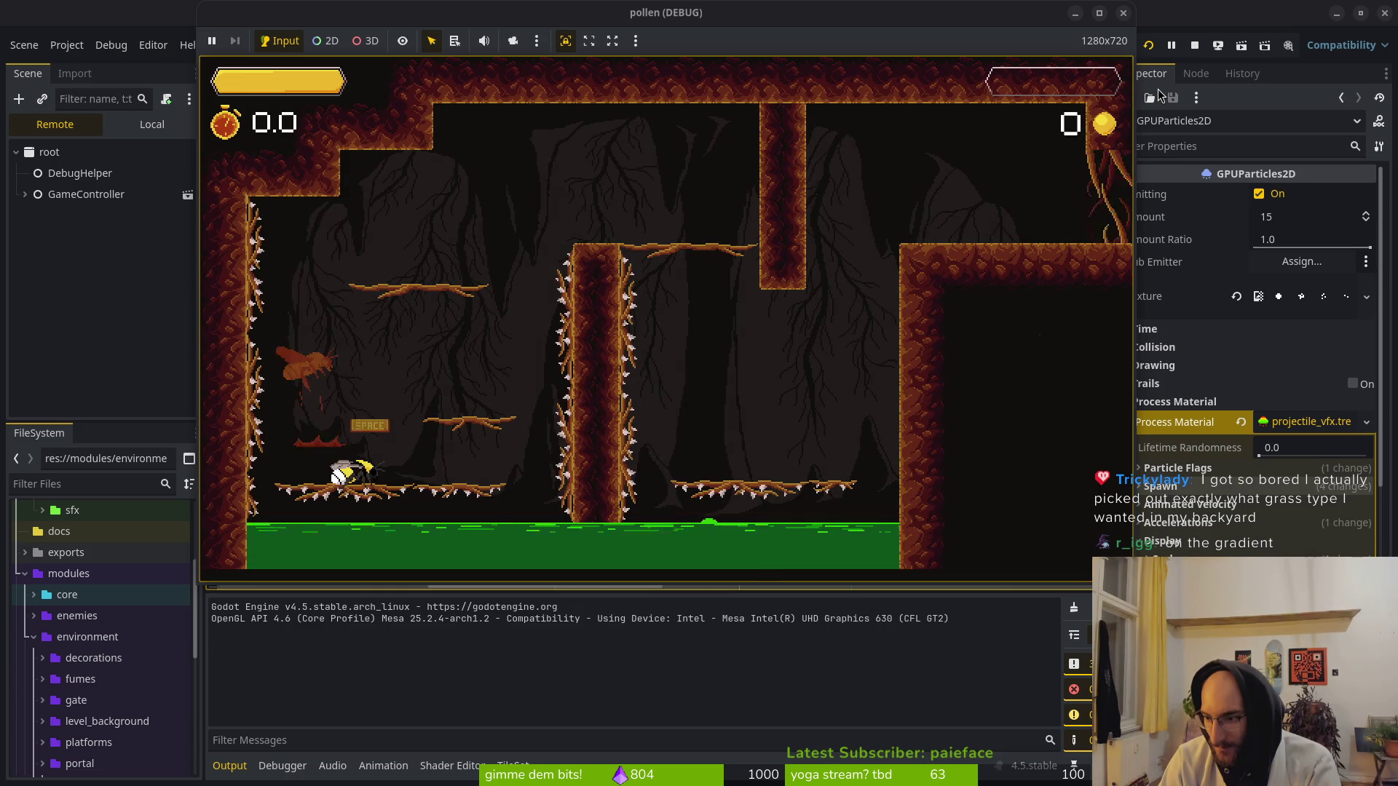
{"action": "key", "text": "Left"}
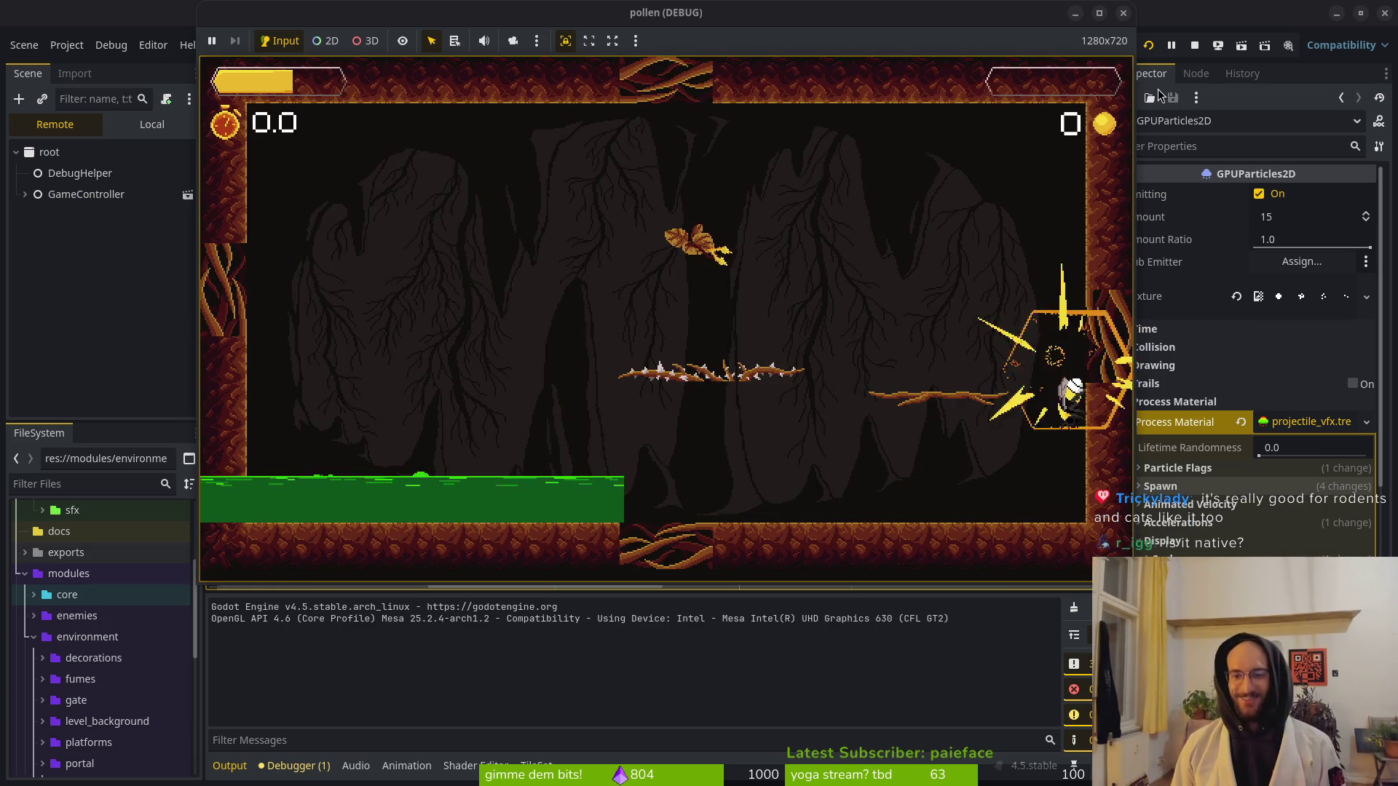
Climb the bee up the right wall to level select, then stop the game and revert a gradient point.
{"action": "key", "text": "space"}
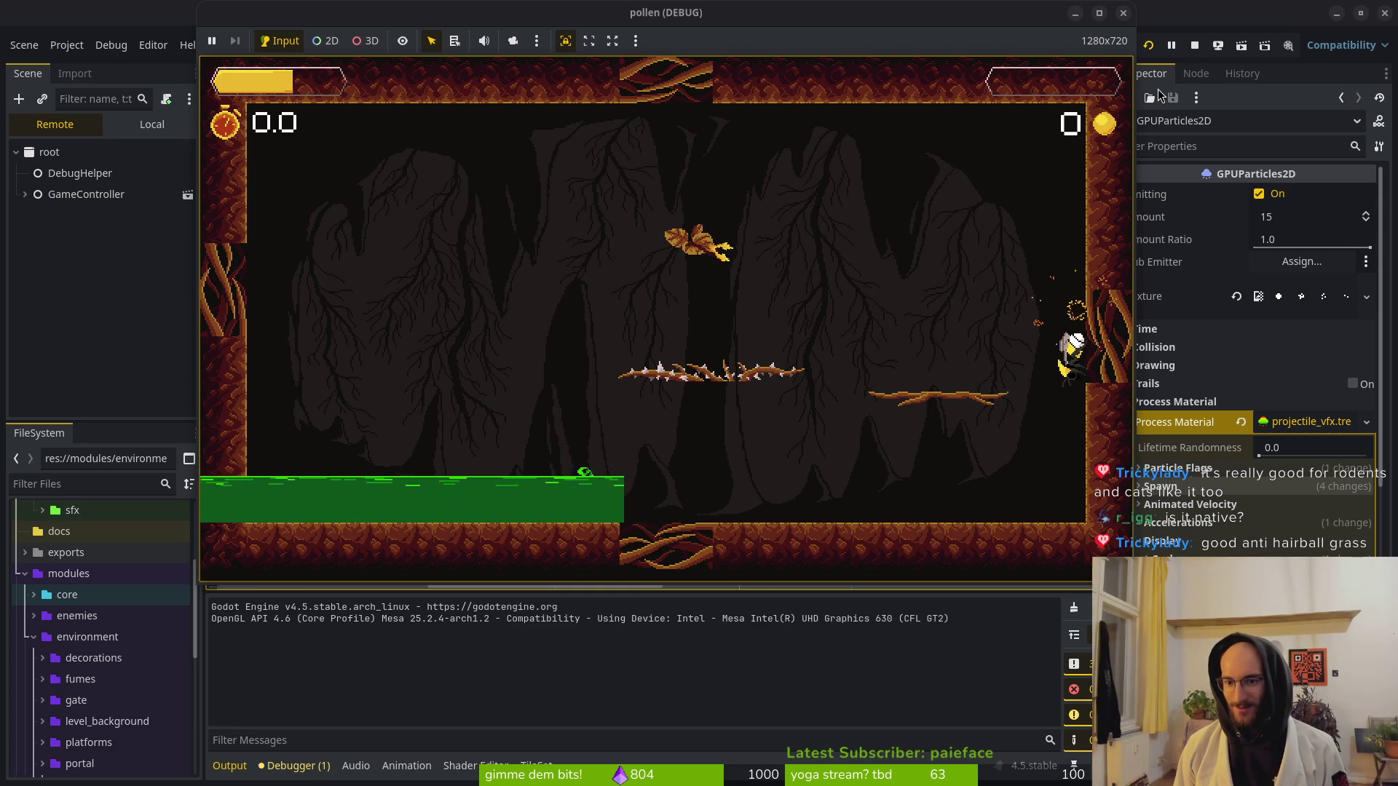
{"action": "key", "text": "space"}
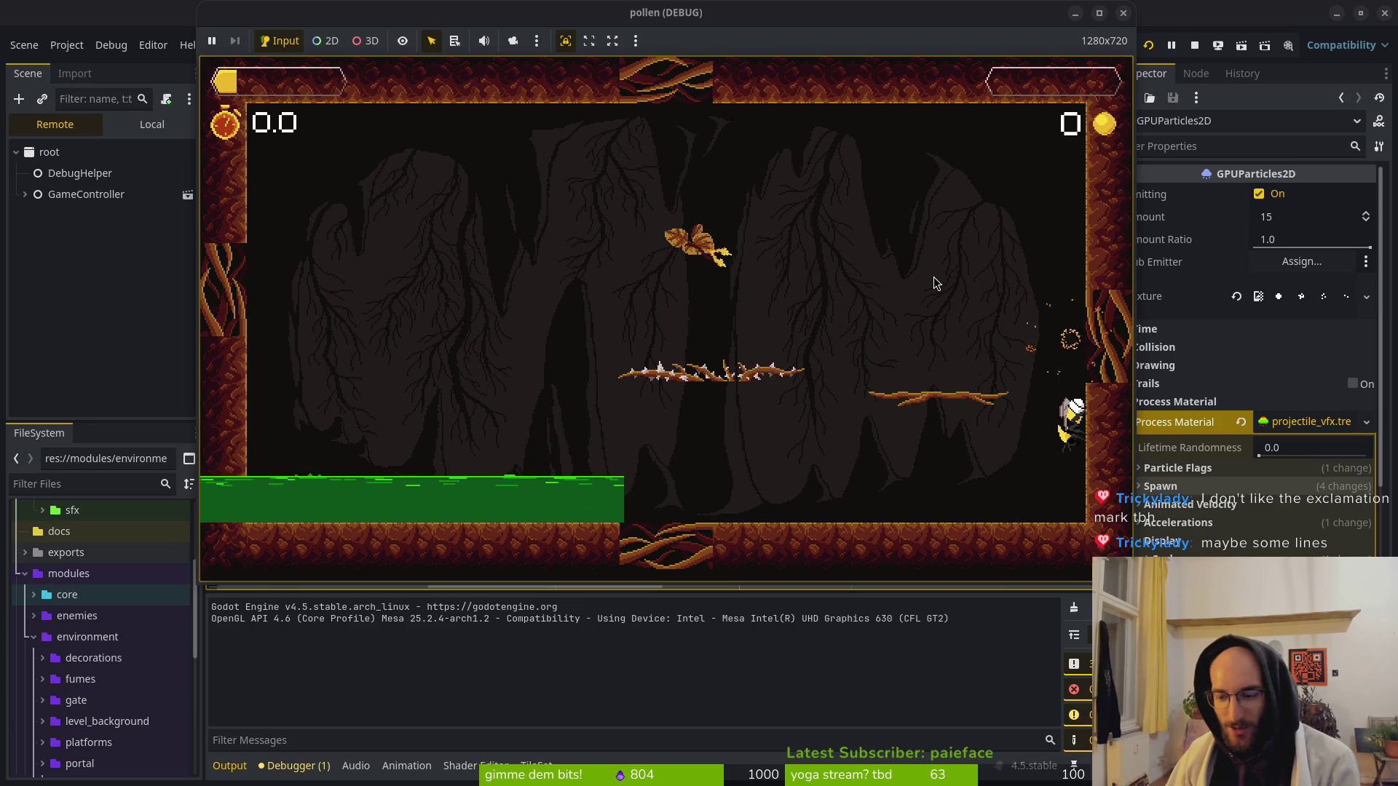
{"action": "key", "text": "Up"}
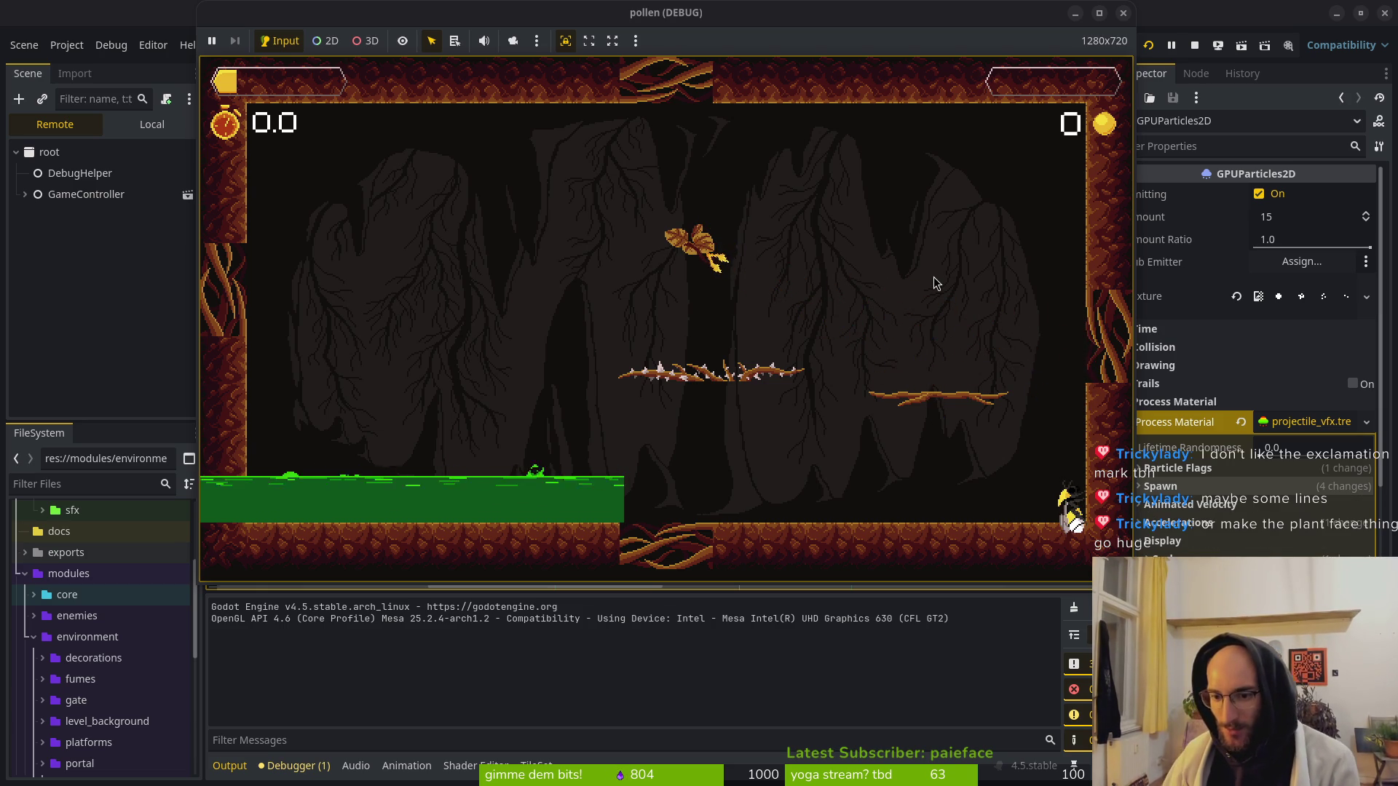
{"action": "key", "text": "Up"}
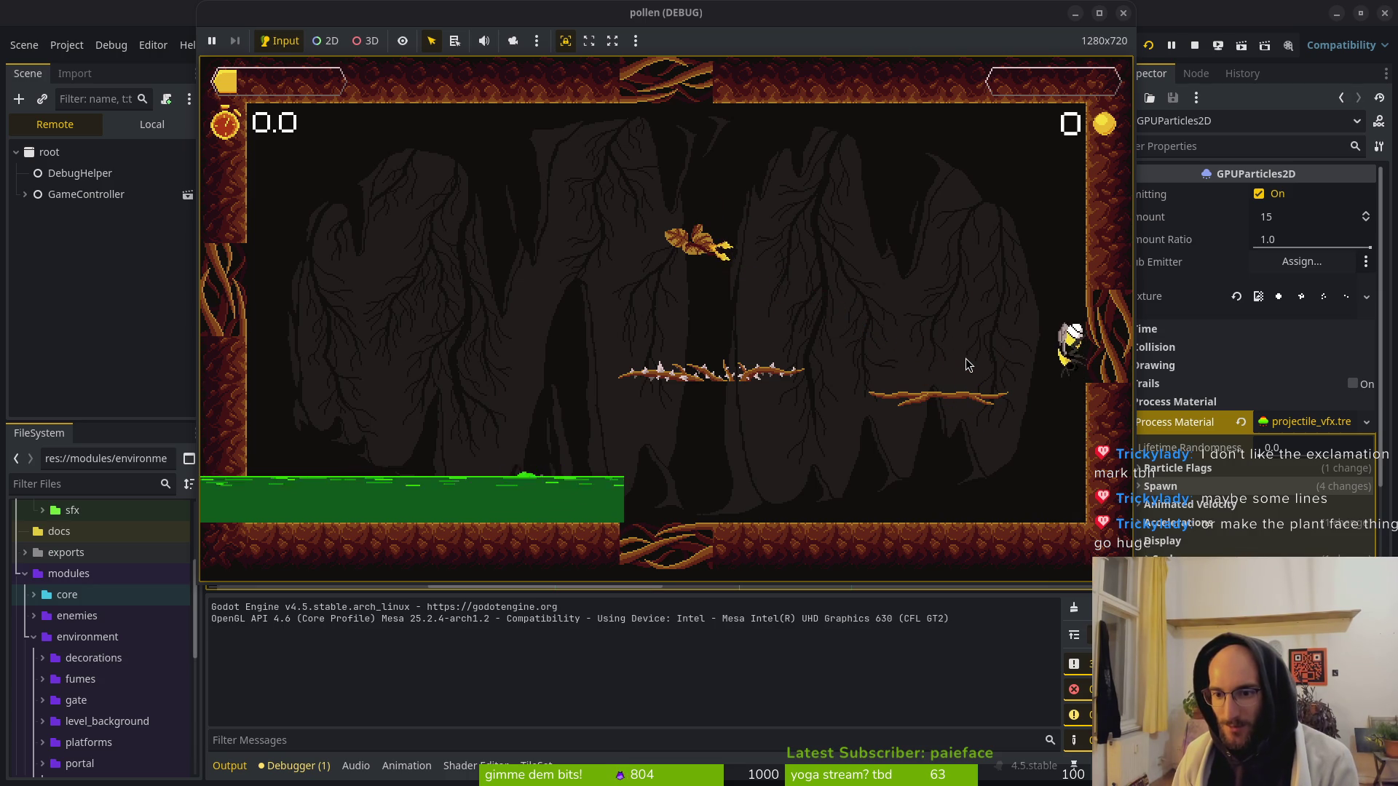
{"action": "key", "text": "Up"}
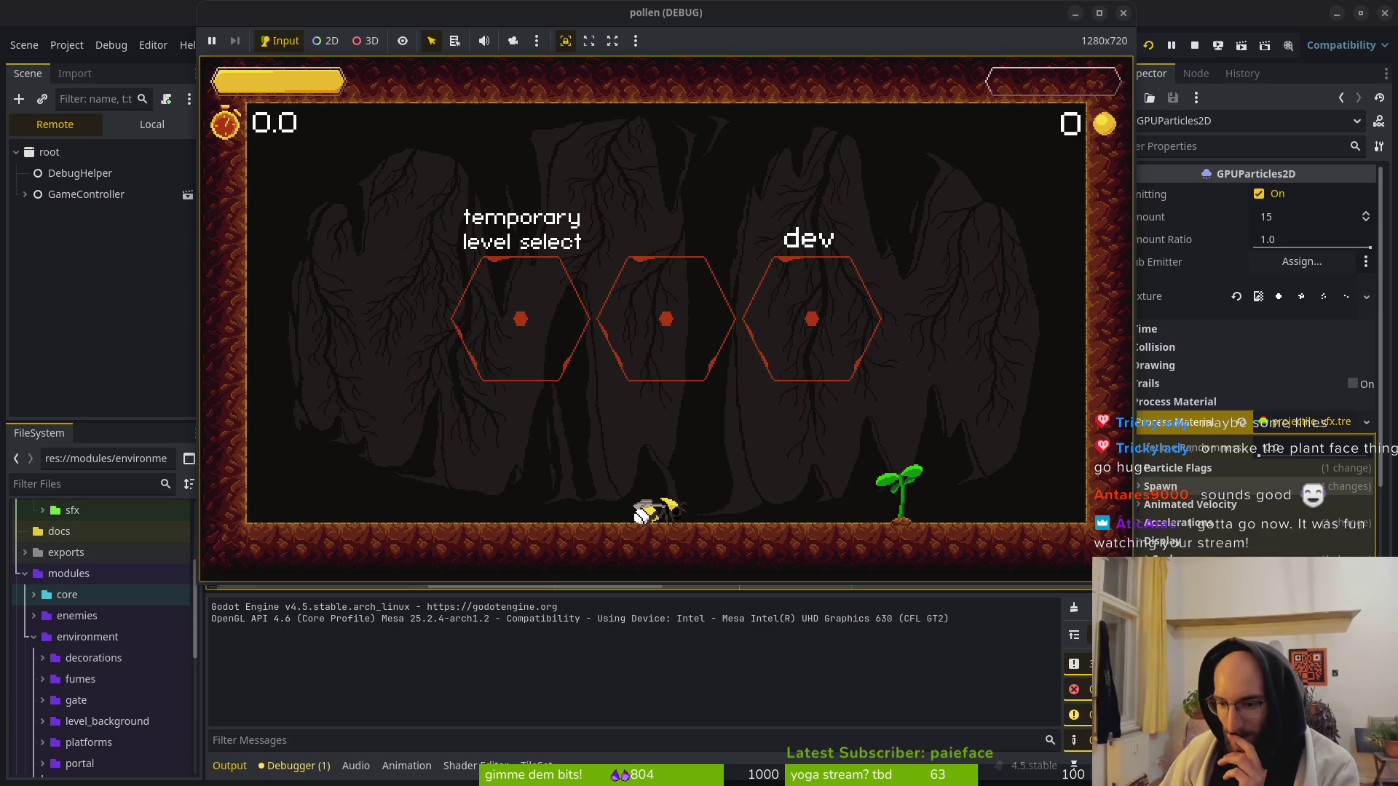
{"action": "key", "text": "F8"}
{"action": "key", "text": "ctrl+z"}
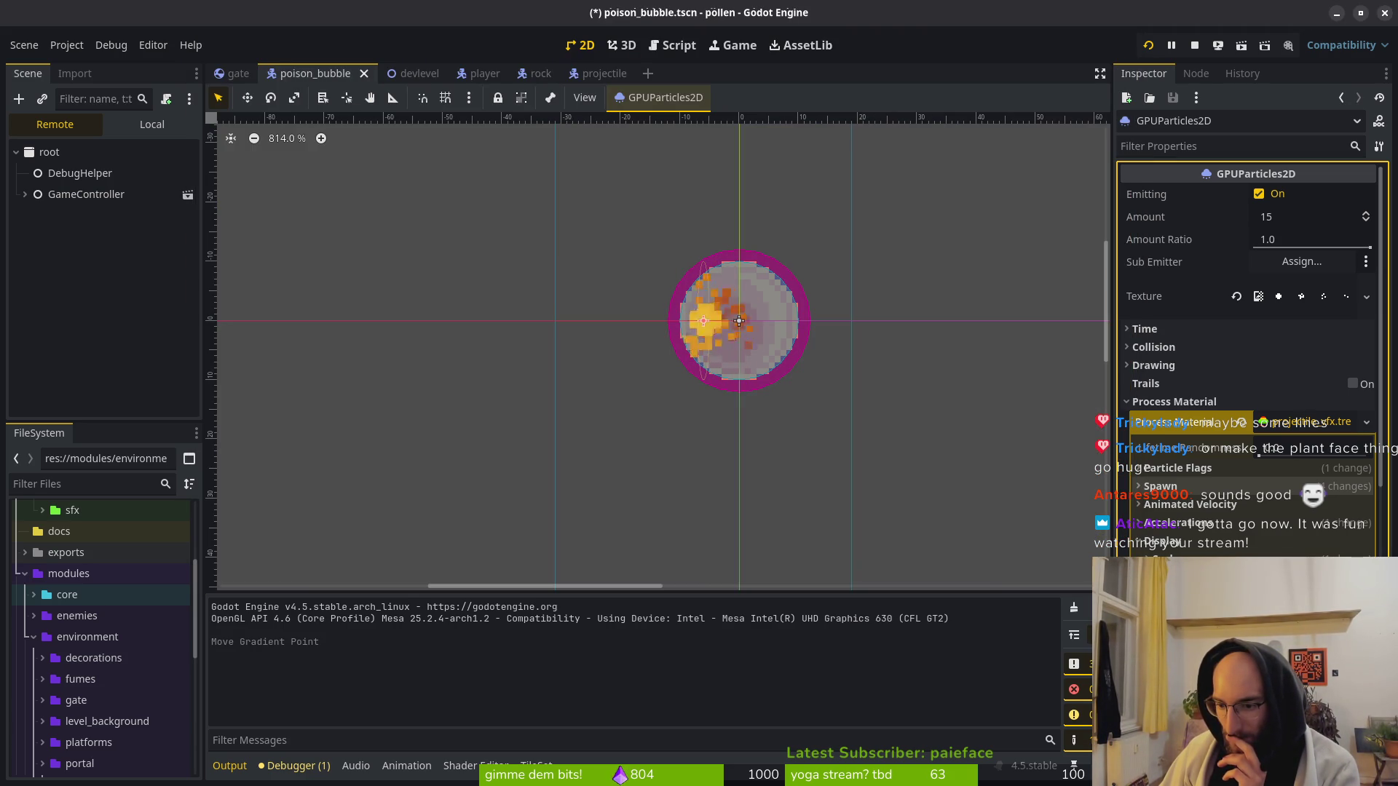
Save the poison_bubble scene and collapse its Process Material section in the Inspector.
{"action": "key", "text": "ctrl+s"}
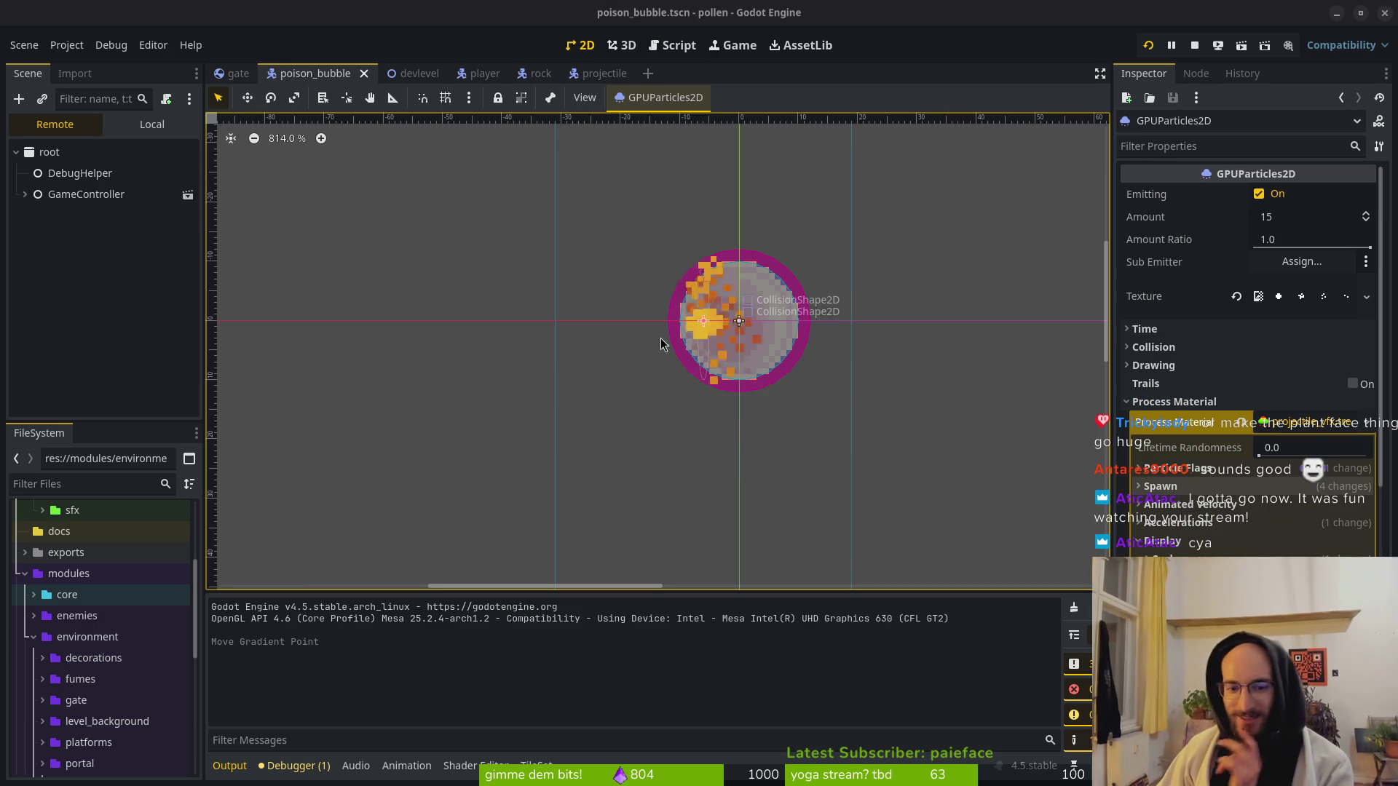
{"action": "scroll", "coordinate": [728, 350], "scroll_direction": "down", "scroll_amount": 2}
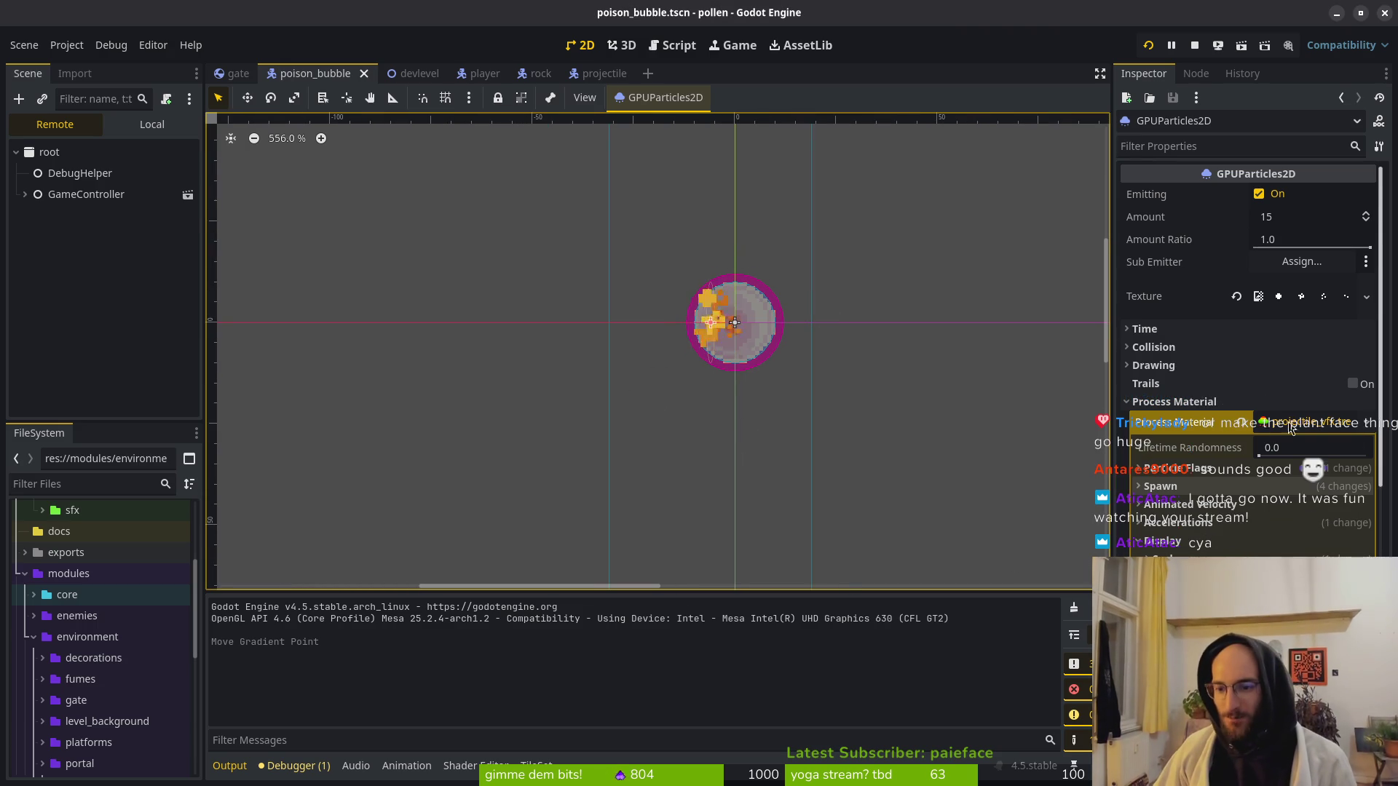
{"action": "left_click", "coordinate": [1270, 426]}
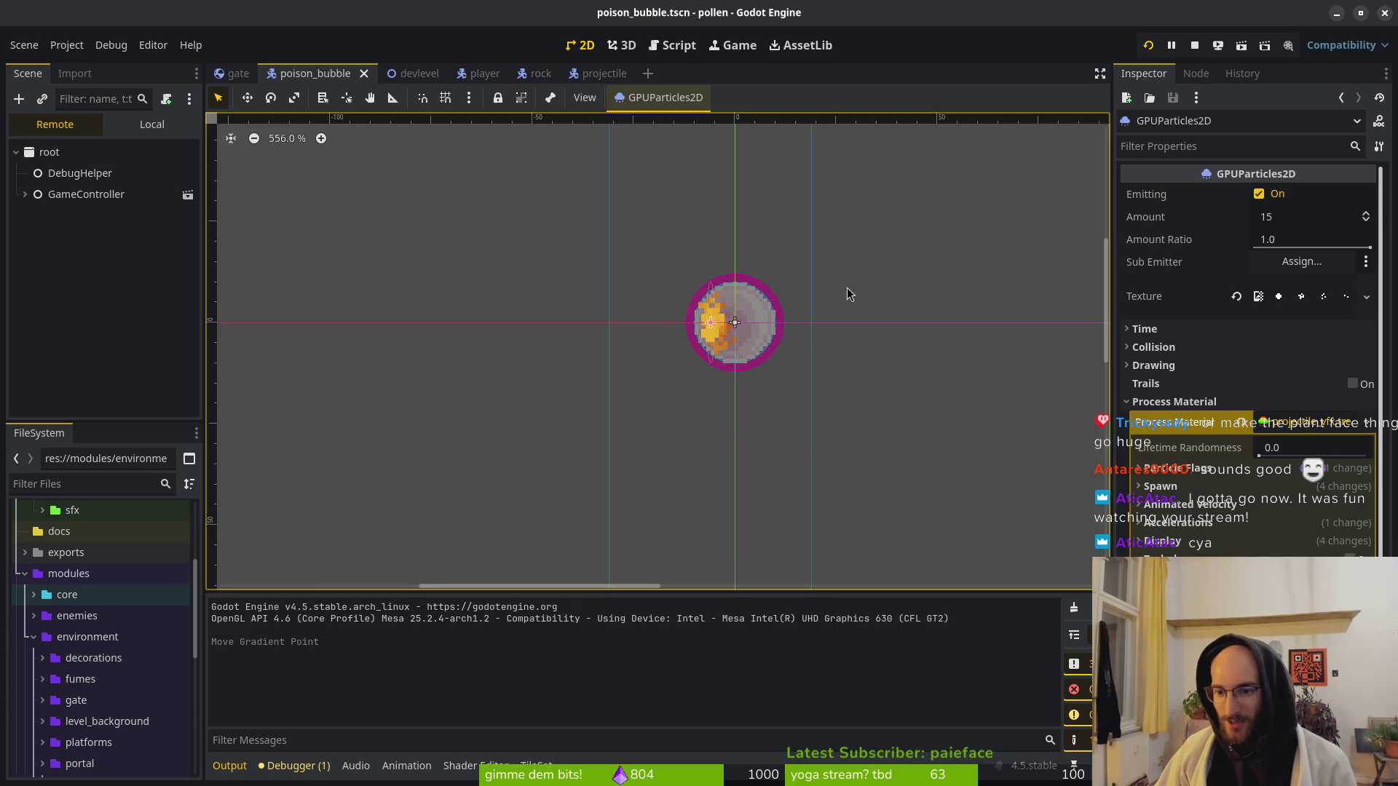
{"action": "left_click", "coordinate": [1175, 401]}
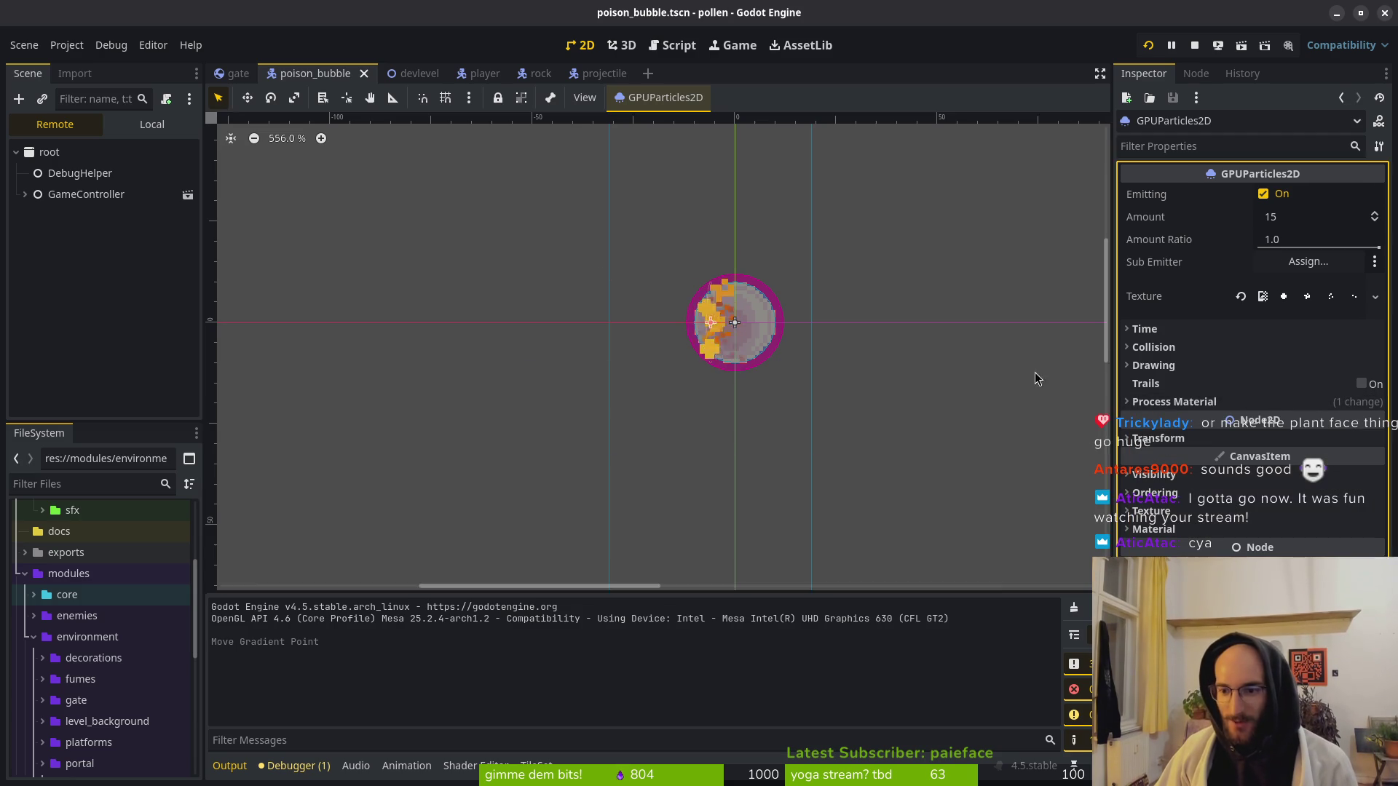
Compare the rock and poison_bubble scenes' particle materials, then collapse the rock's material settings.
{"action": "left_click", "coordinate": [539, 73]}
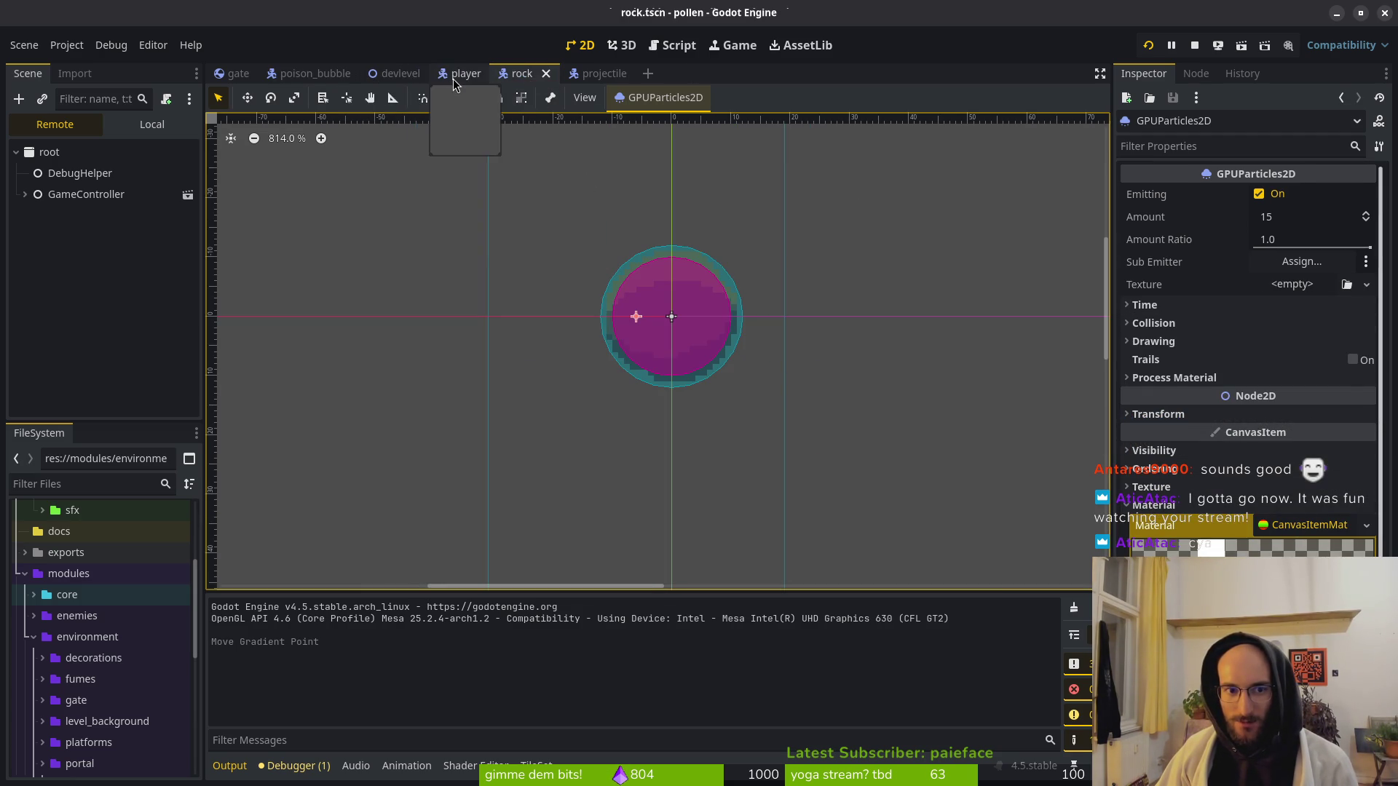
{"action": "left_click", "coordinate": [306, 73]}
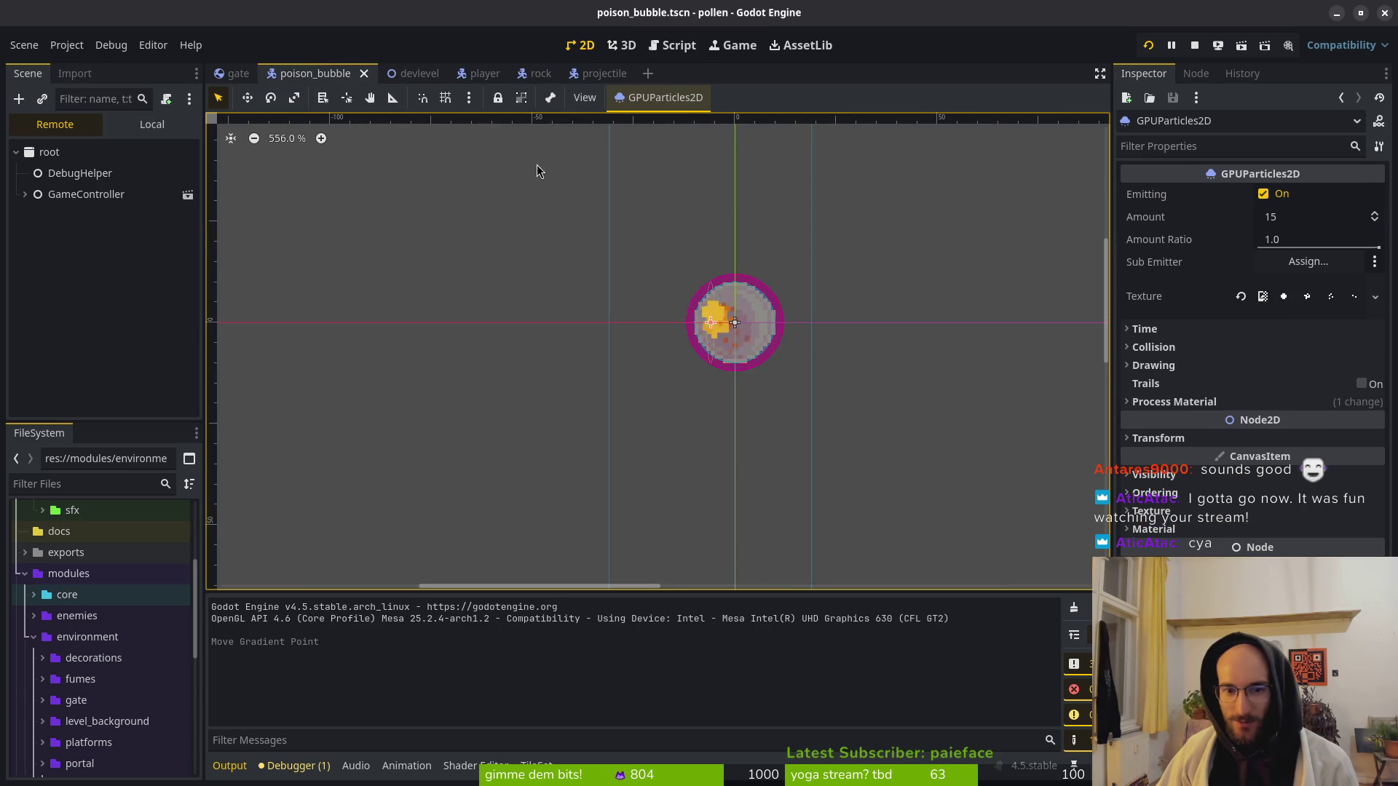
{"action": "left_click", "coordinate": [1197, 528]}
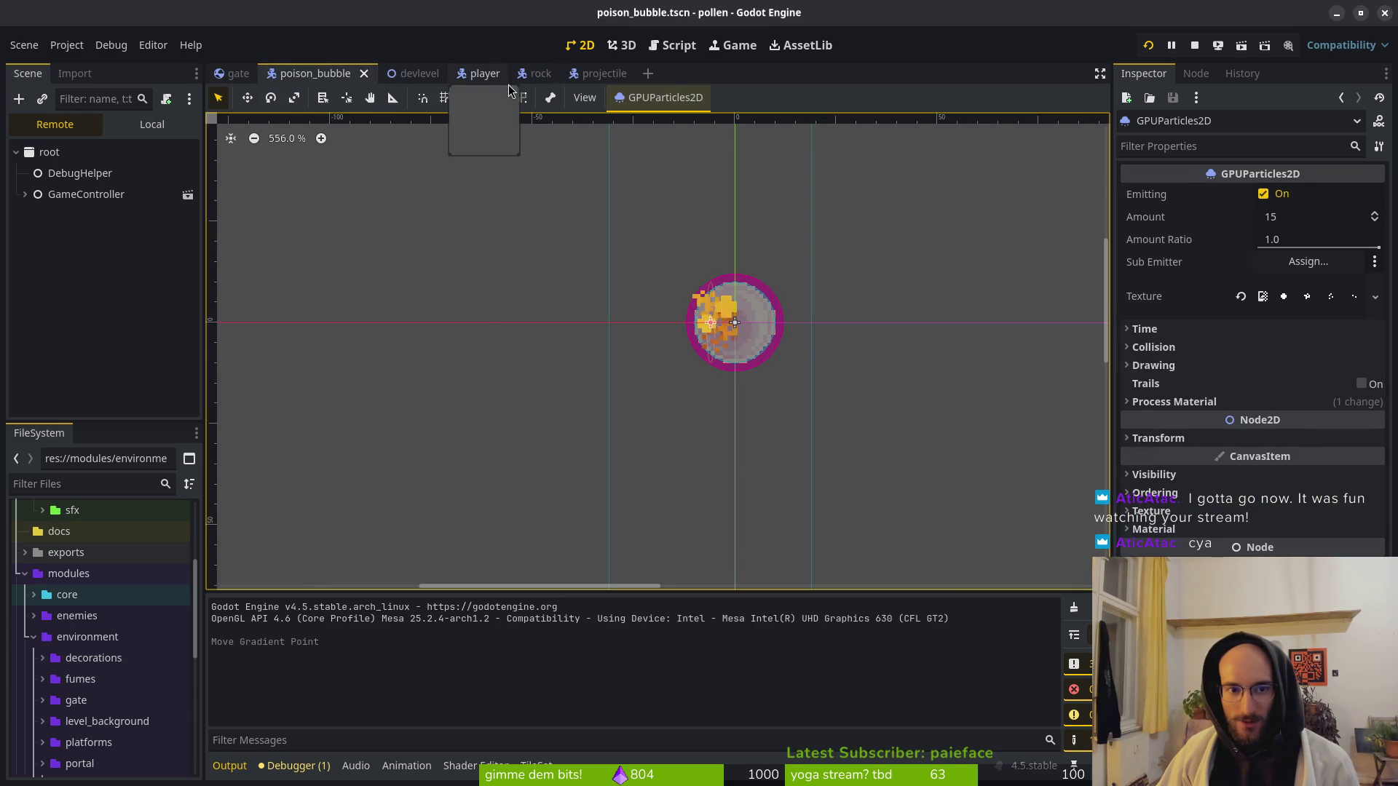
{"action": "left_click", "coordinate": [531, 73]}
{"action": "left_click", "coordinate": [1208, 509]}
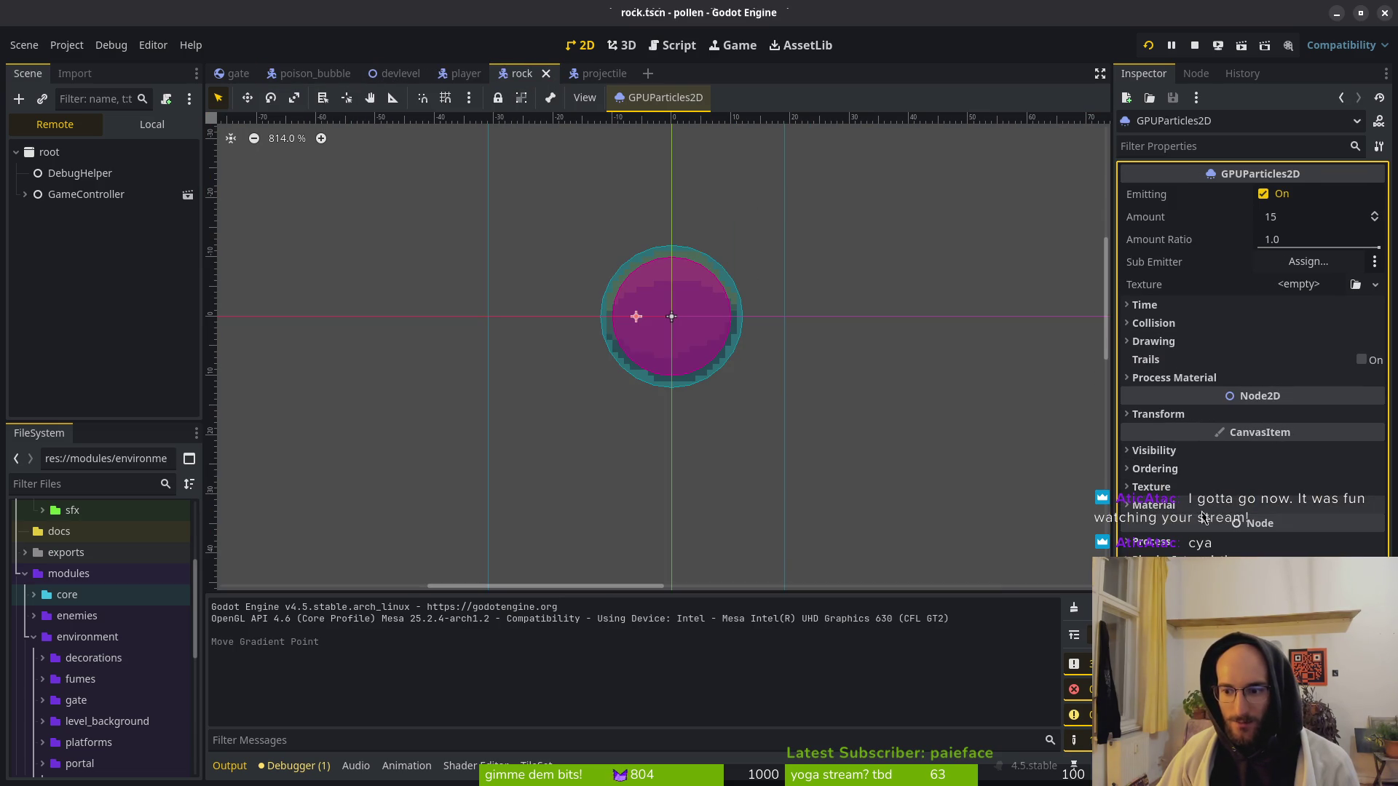
Load projectile_vfx.tres as the rock particles' process material and save the rock scene.
{"action": "left_click", "coordinate": [1179, 377]}
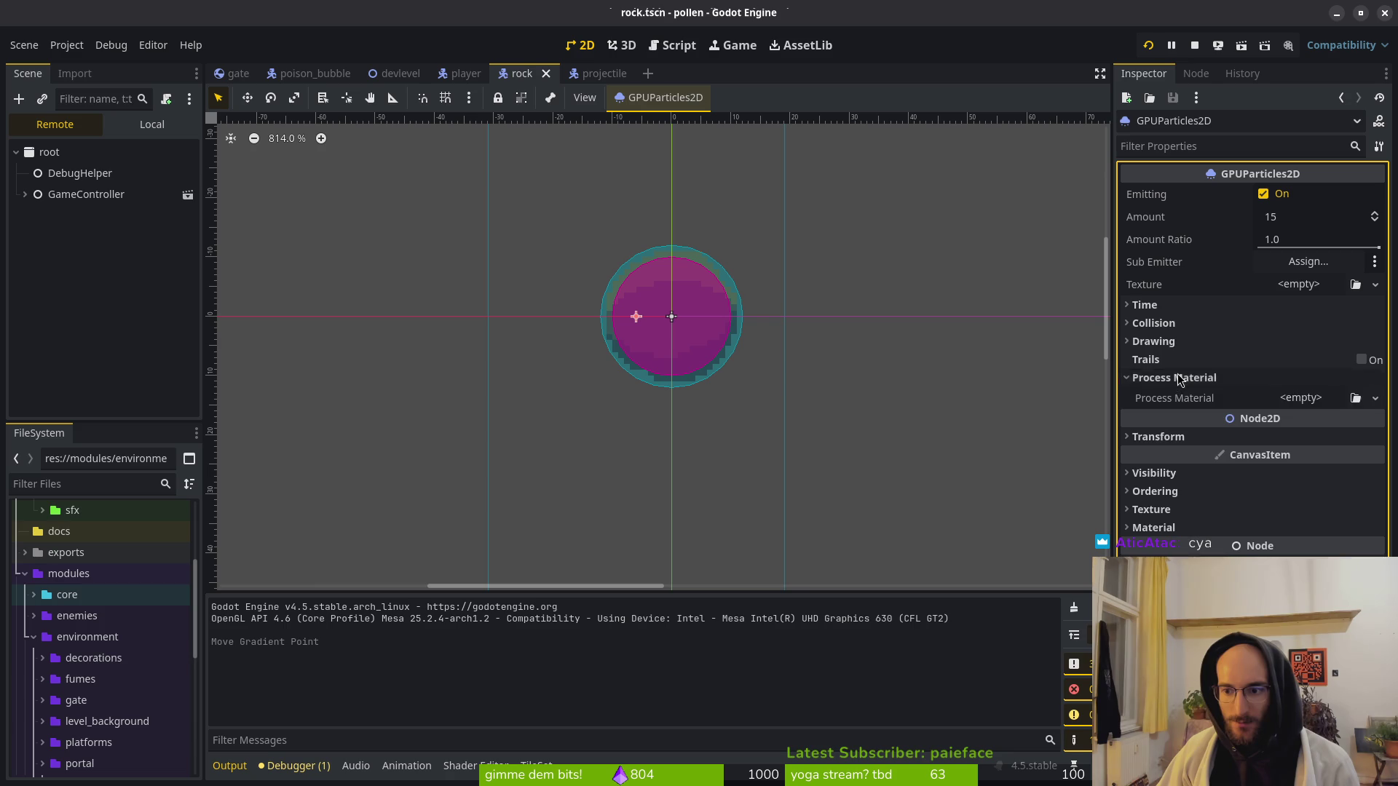
{"action": "left_click", "coordinate": [1308, 401]}
{"action": "left_click", "coordinate": [1307, 486]}
{"action": "double_click", "coordinate": [555, 234]}
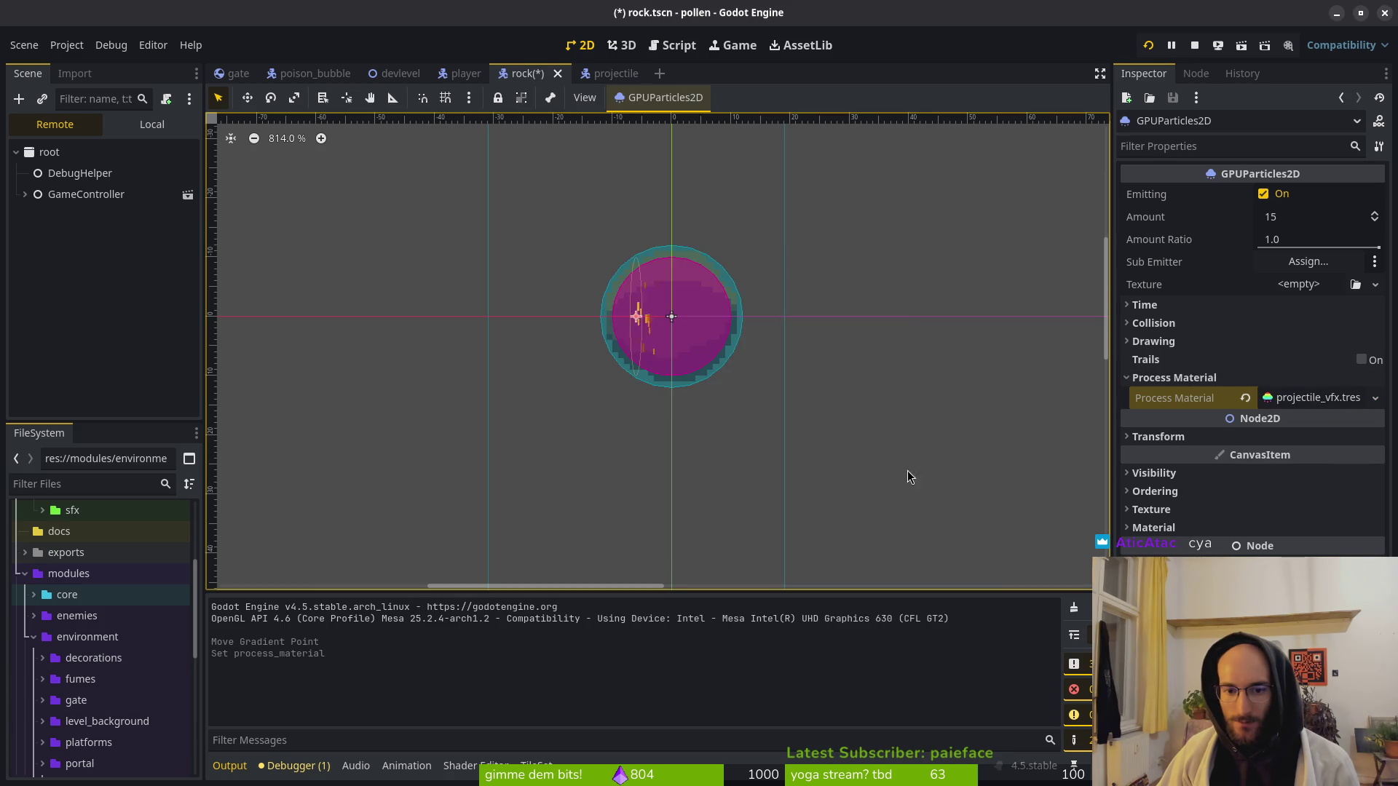
{"action": "key", "text": "ctrl+s"}
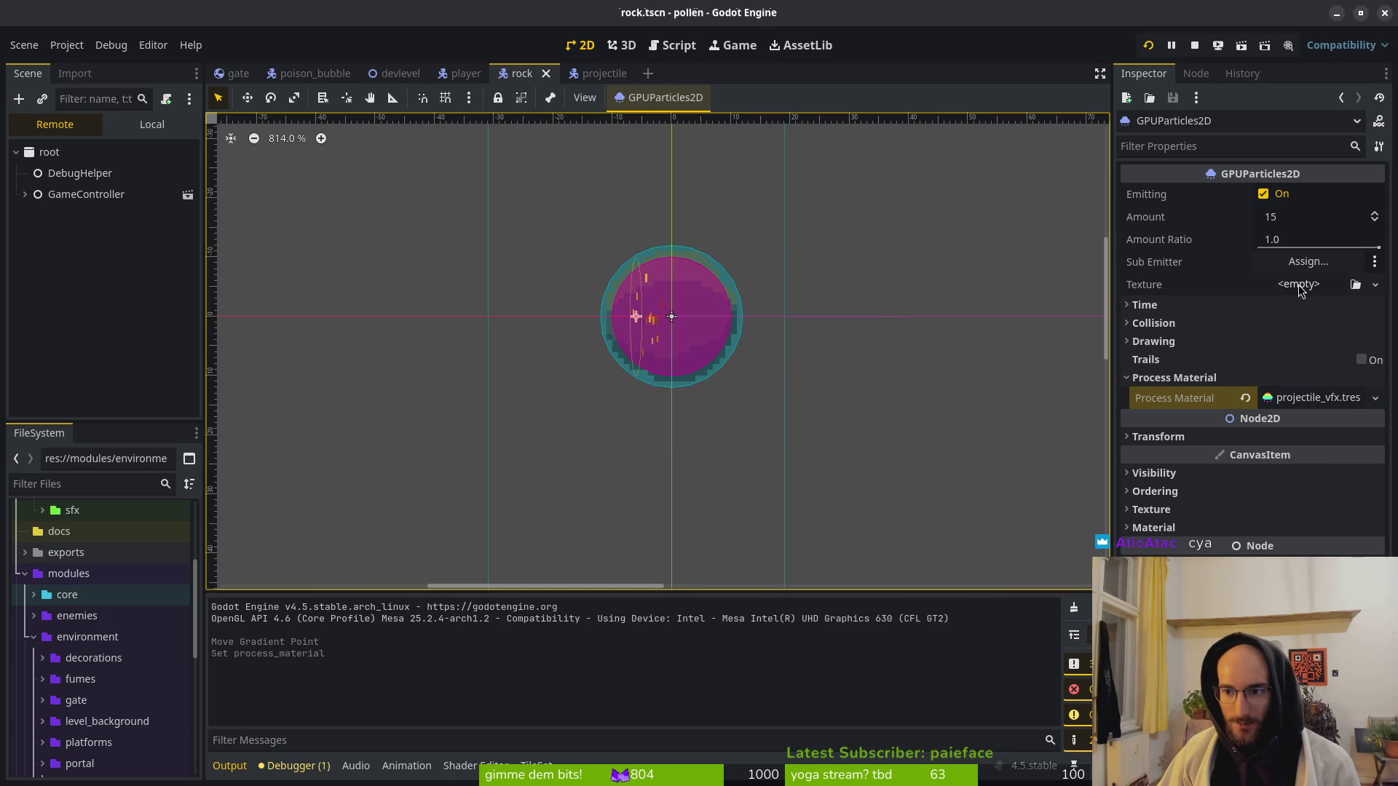
Set the rock particle texture to the projectileGPUParticle sheet and expand its process material settings.
{"action": "left_click", "coordinate": [1303, 288]}
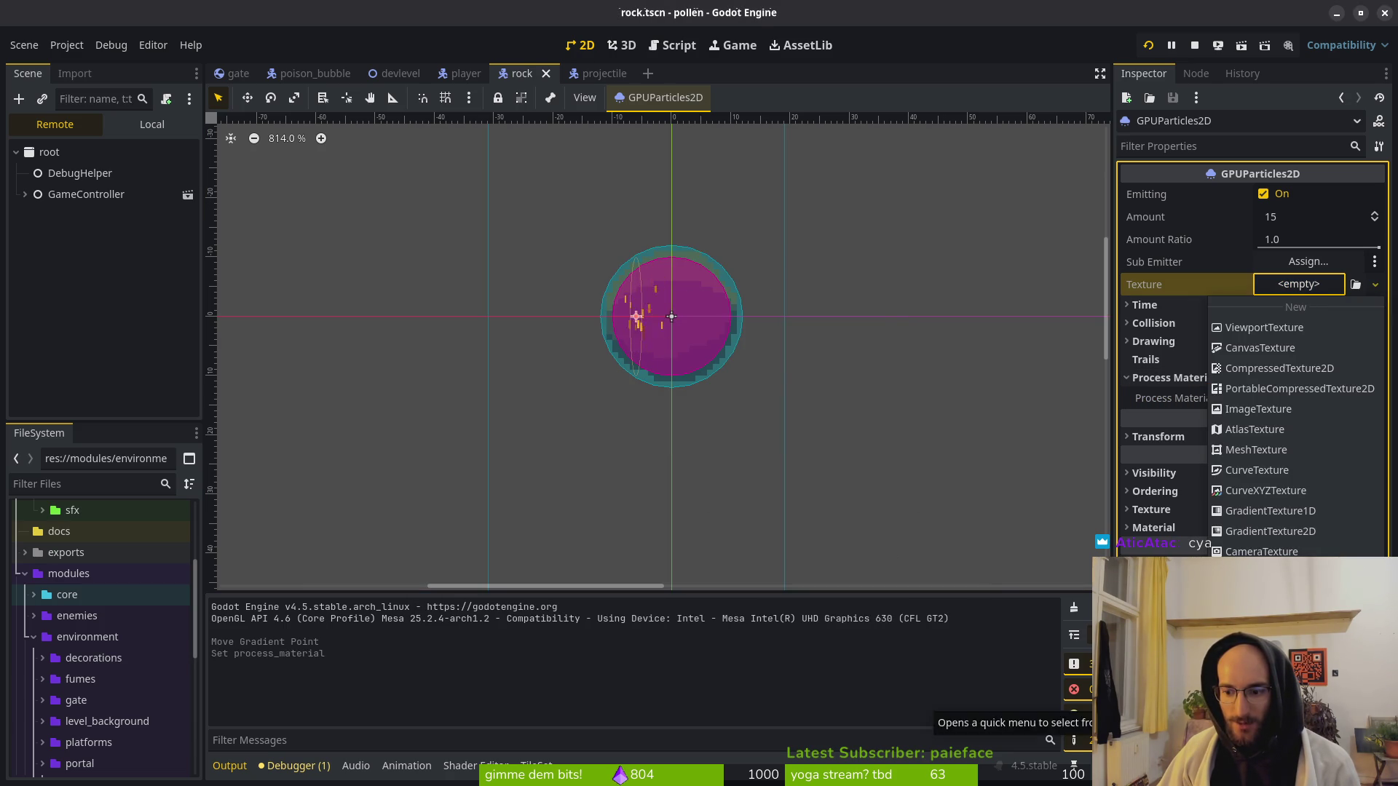
{"action": "left_click", "coordinate": [1281, 532]}
{"action": "type", "text": "gp"}
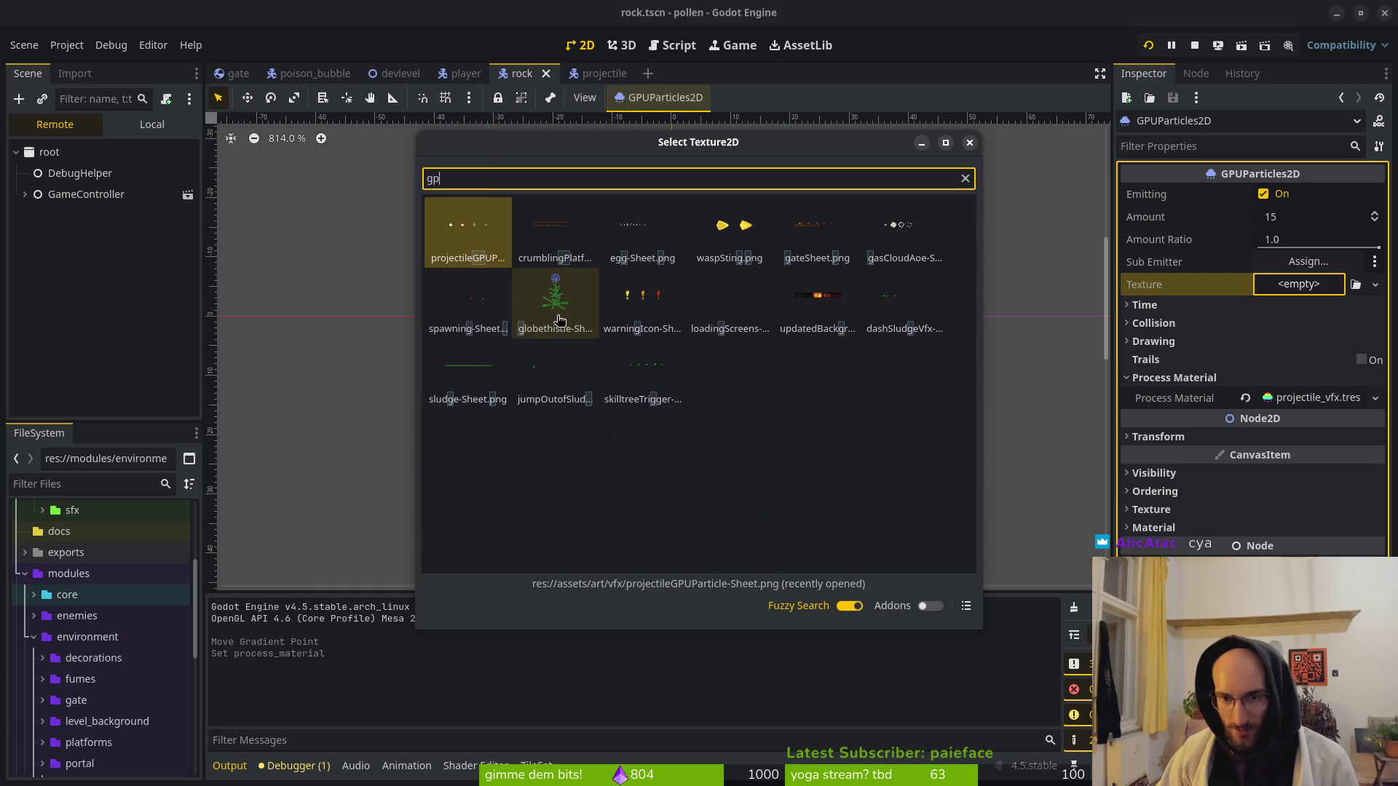
{"action": "key", "text": "Return"}
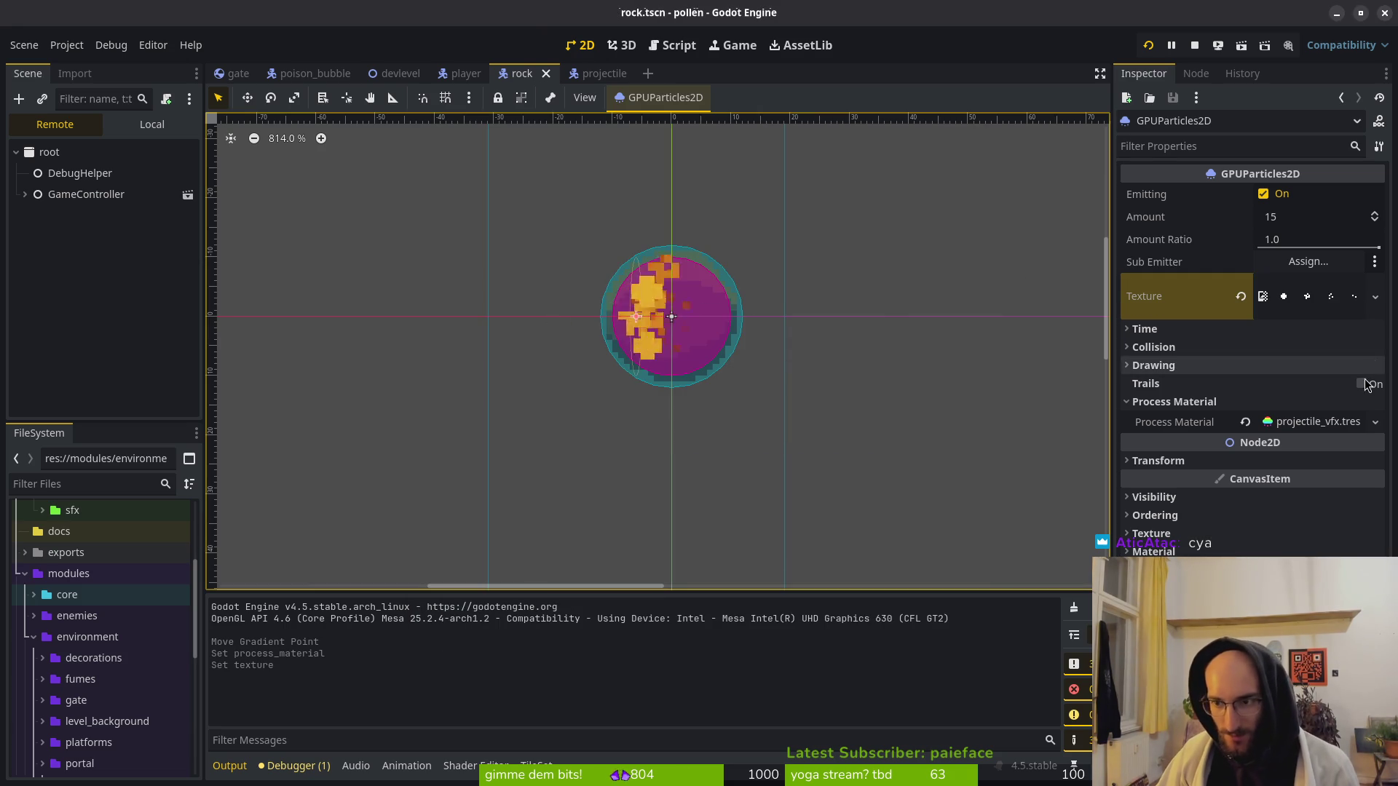
{"action": "left_click", "coordinate": [1313, 422]}
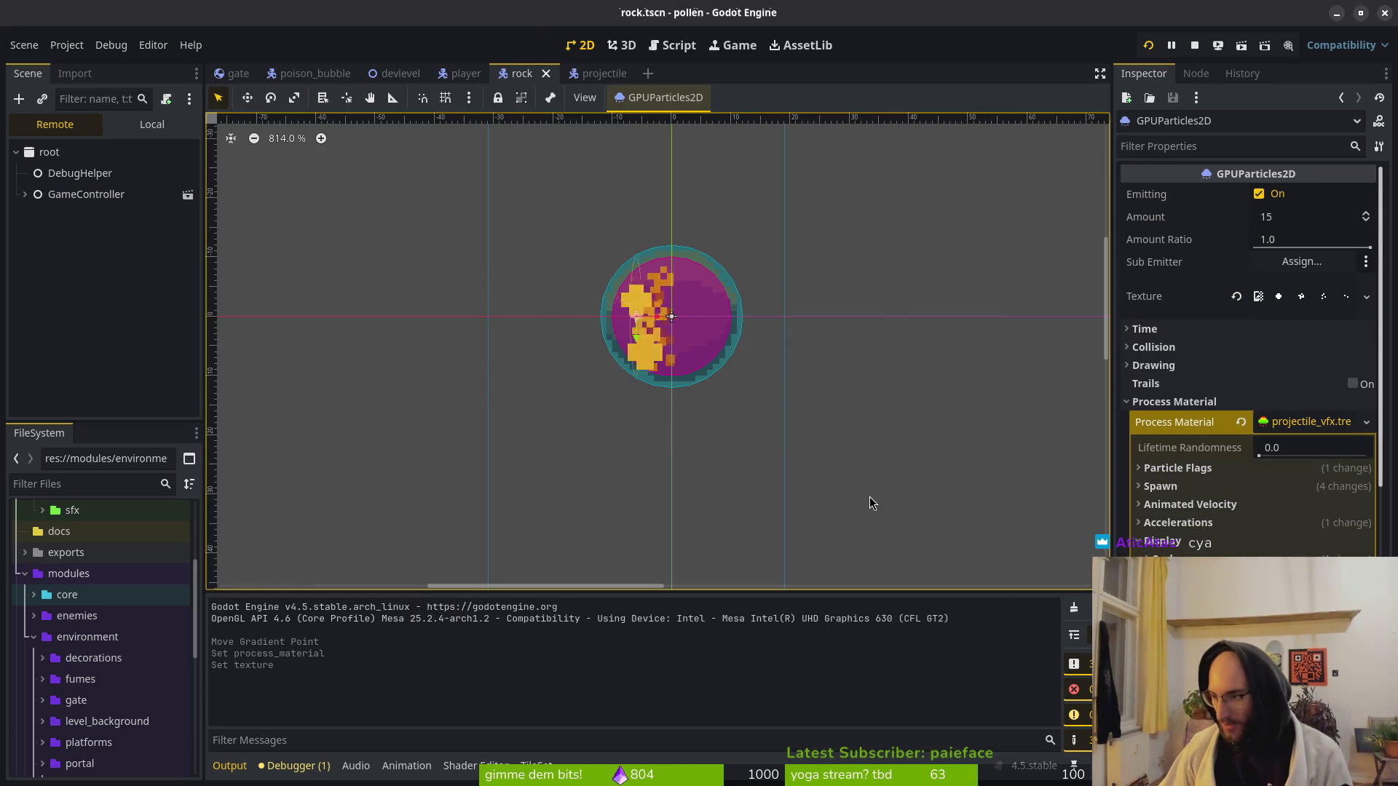
{"action": "key", "text": "alt+Tab"}
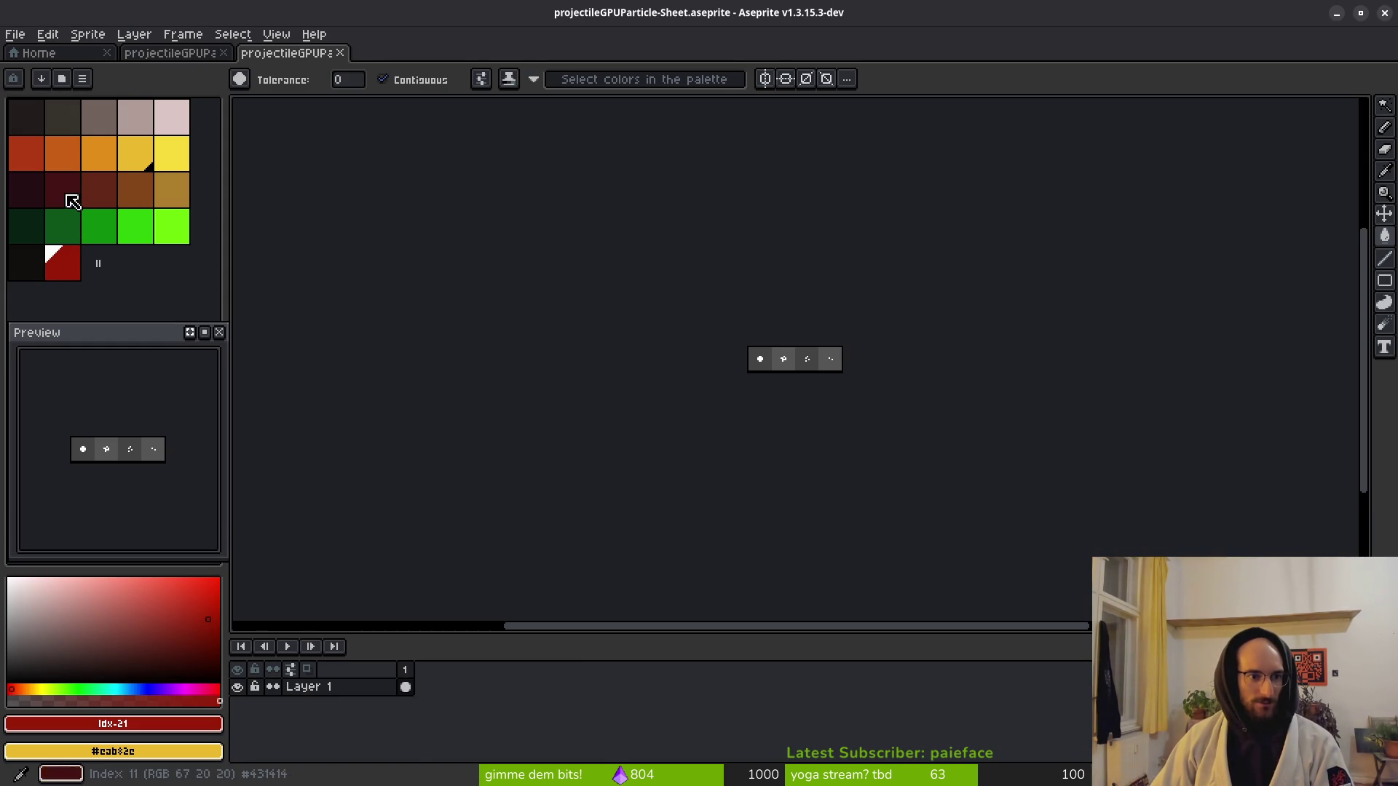
Start opening a file from Aseprite's Home page and look through the art objects folder.
{"action": "left_click", "coordinate": [167, 53]}
{"action": "left_click", "coordinate": [43, 54]}
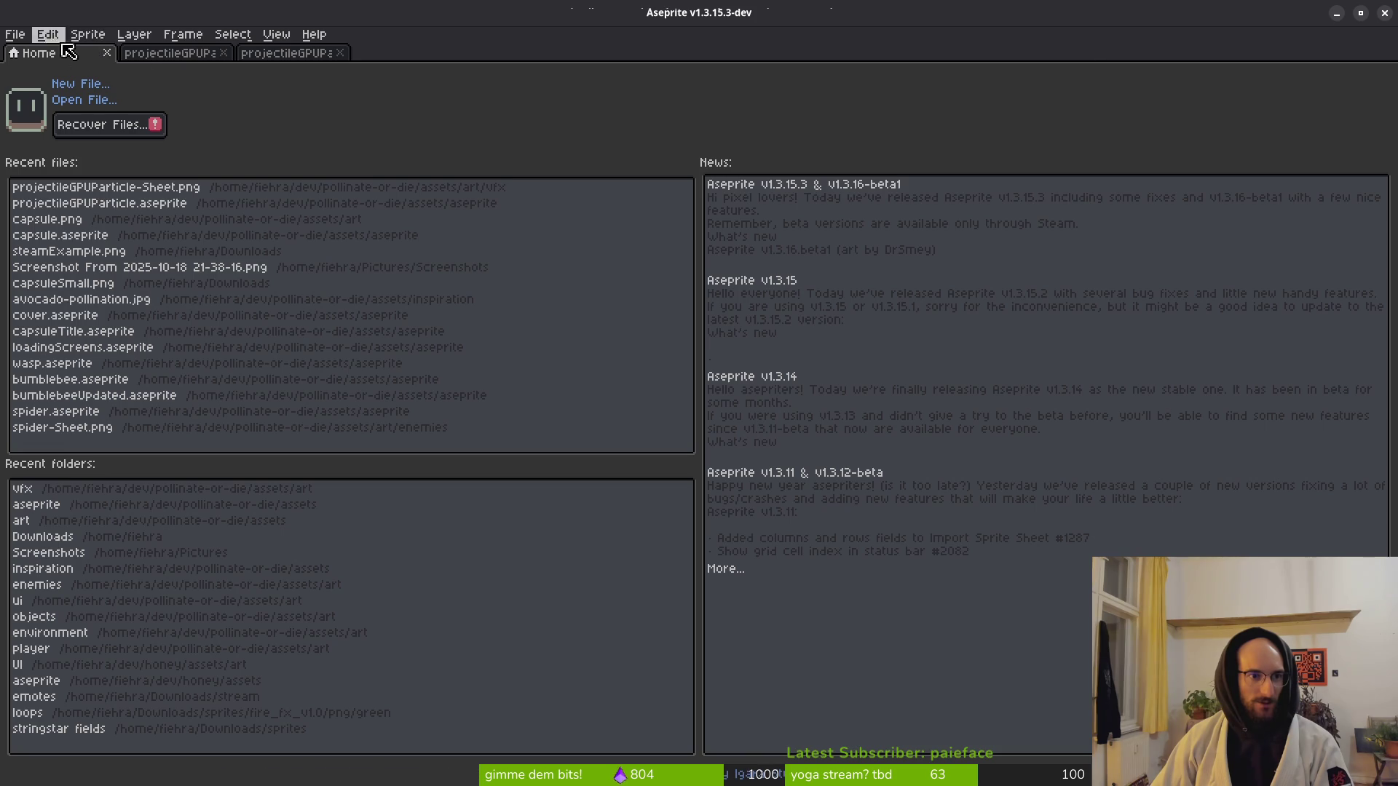
{"action": "left_click", "coordinate": [95, 107]}
{"action": "left_click", "coordinate": [69, 64]}
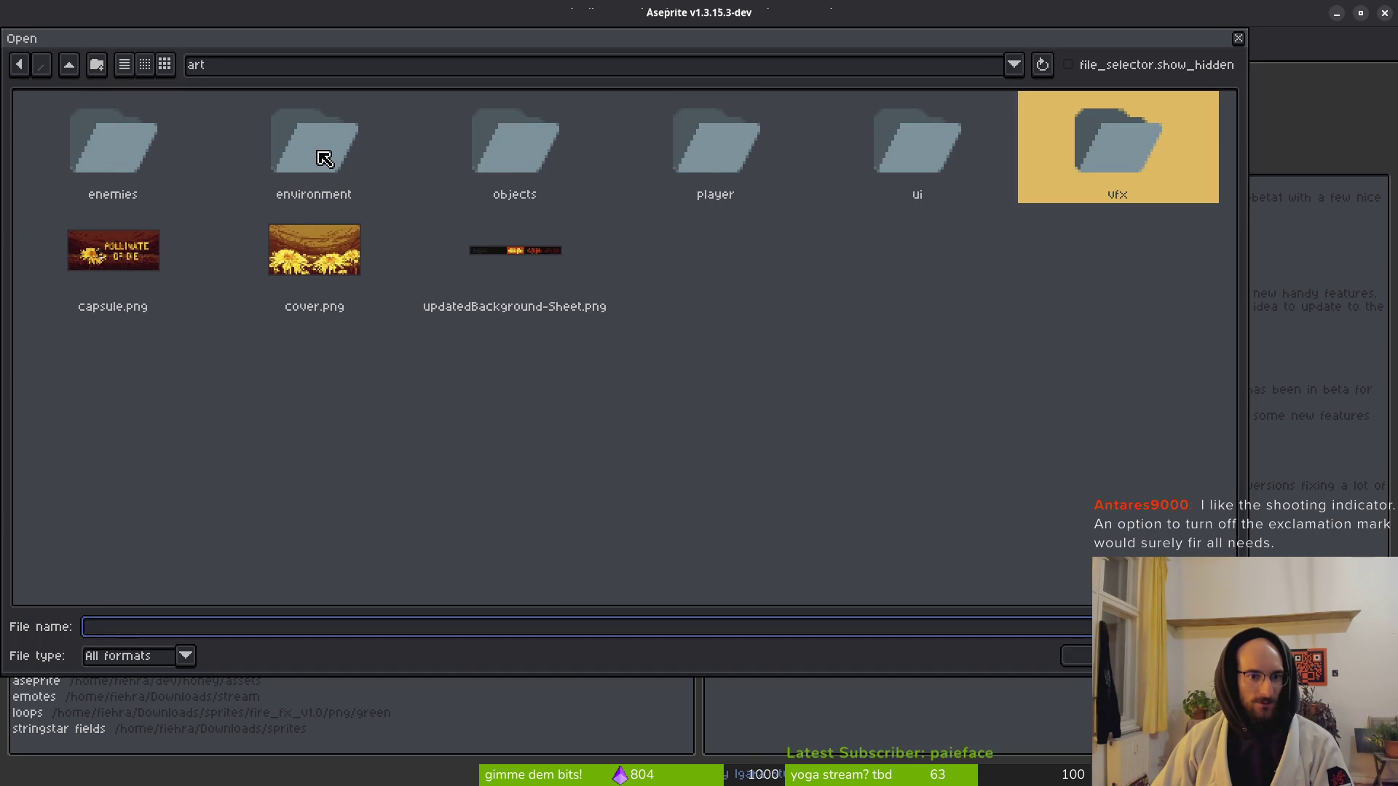
{"action": "double_click", "coordinate": [513, 166]}
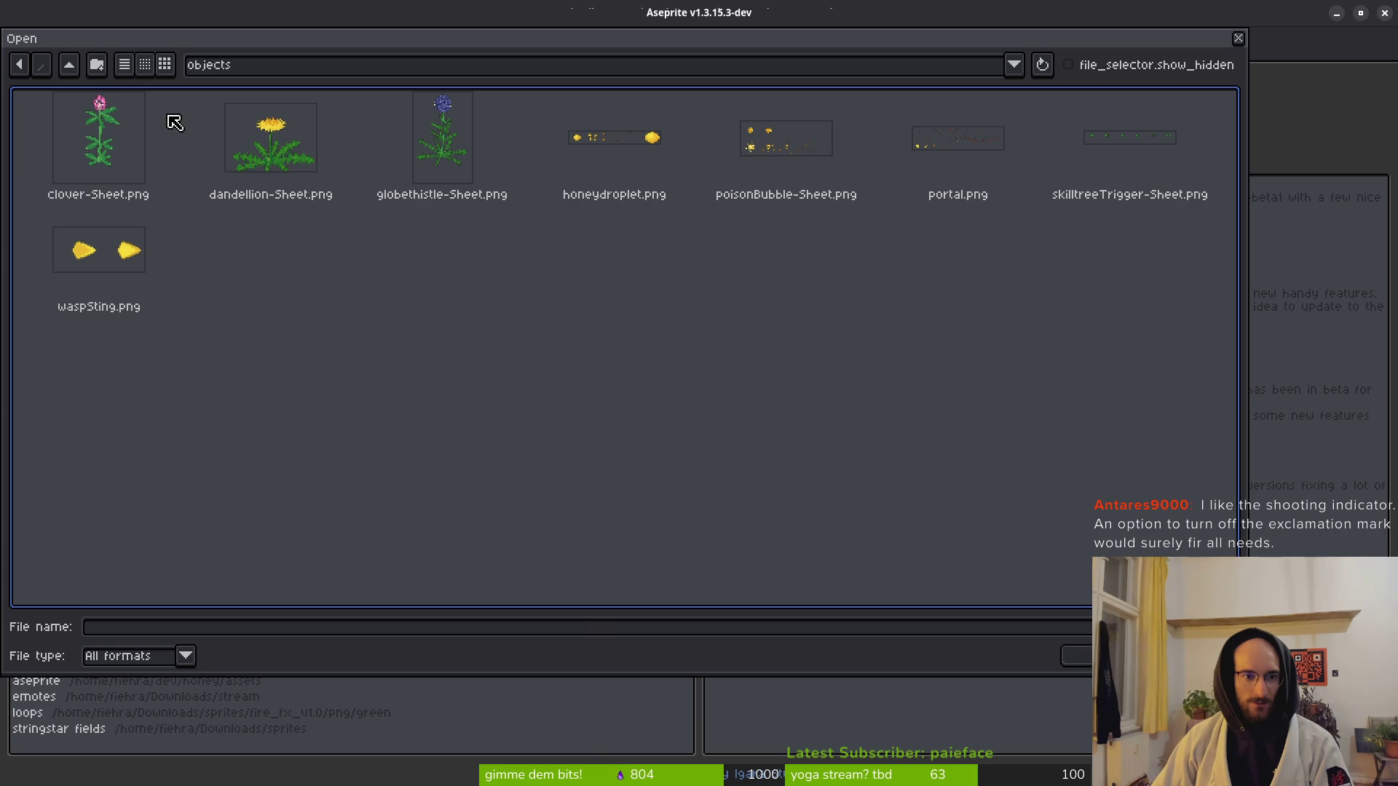
{"action": "left_click", "coordinate": [69, 65]}
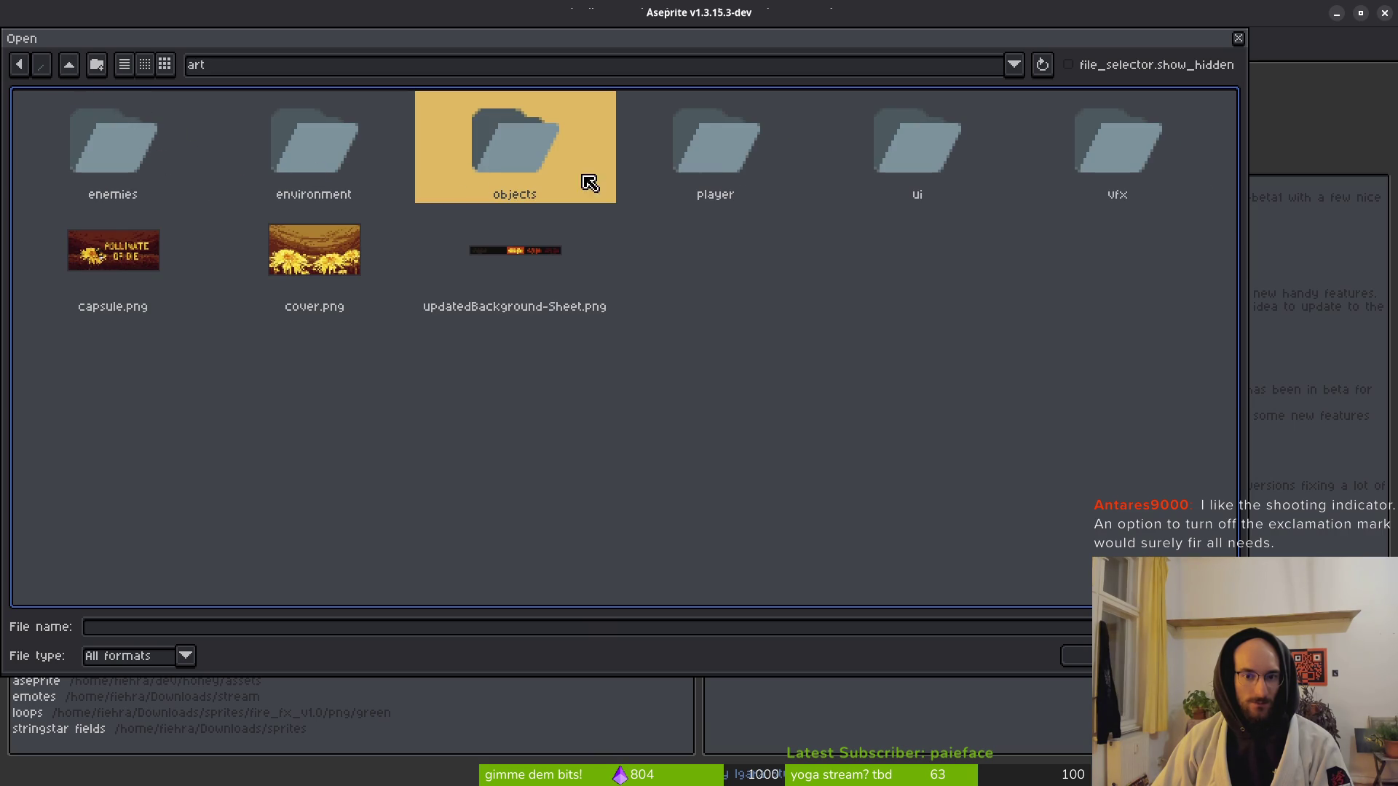
Check the vfx folder, then open rocksDeco-Sheet.png from art/environment.
{"action": "double_click", "coordinate": [1086, 156]}
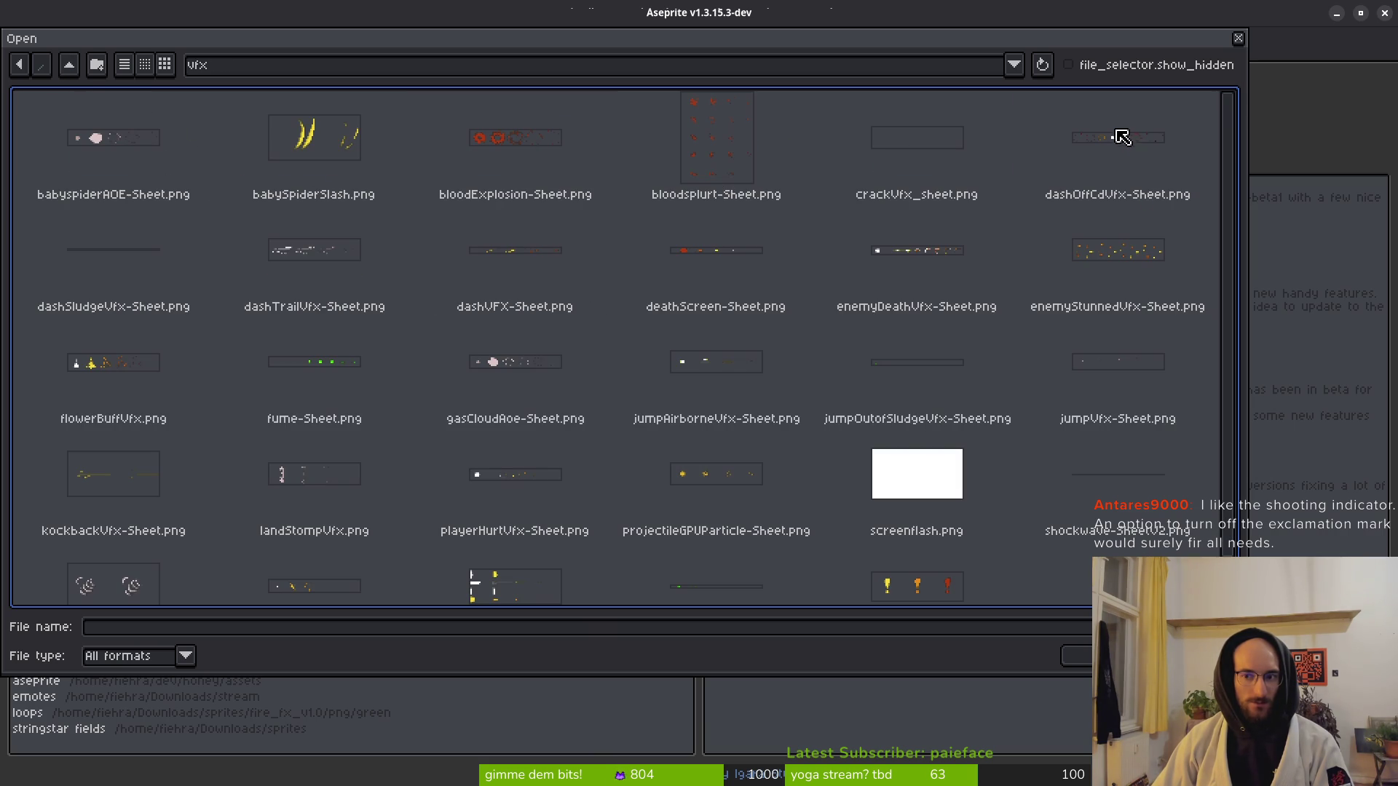
{"action": "scroll", "coordinate": [1103, 433], "scroll_direction": "down", "scroll_amount": 1}
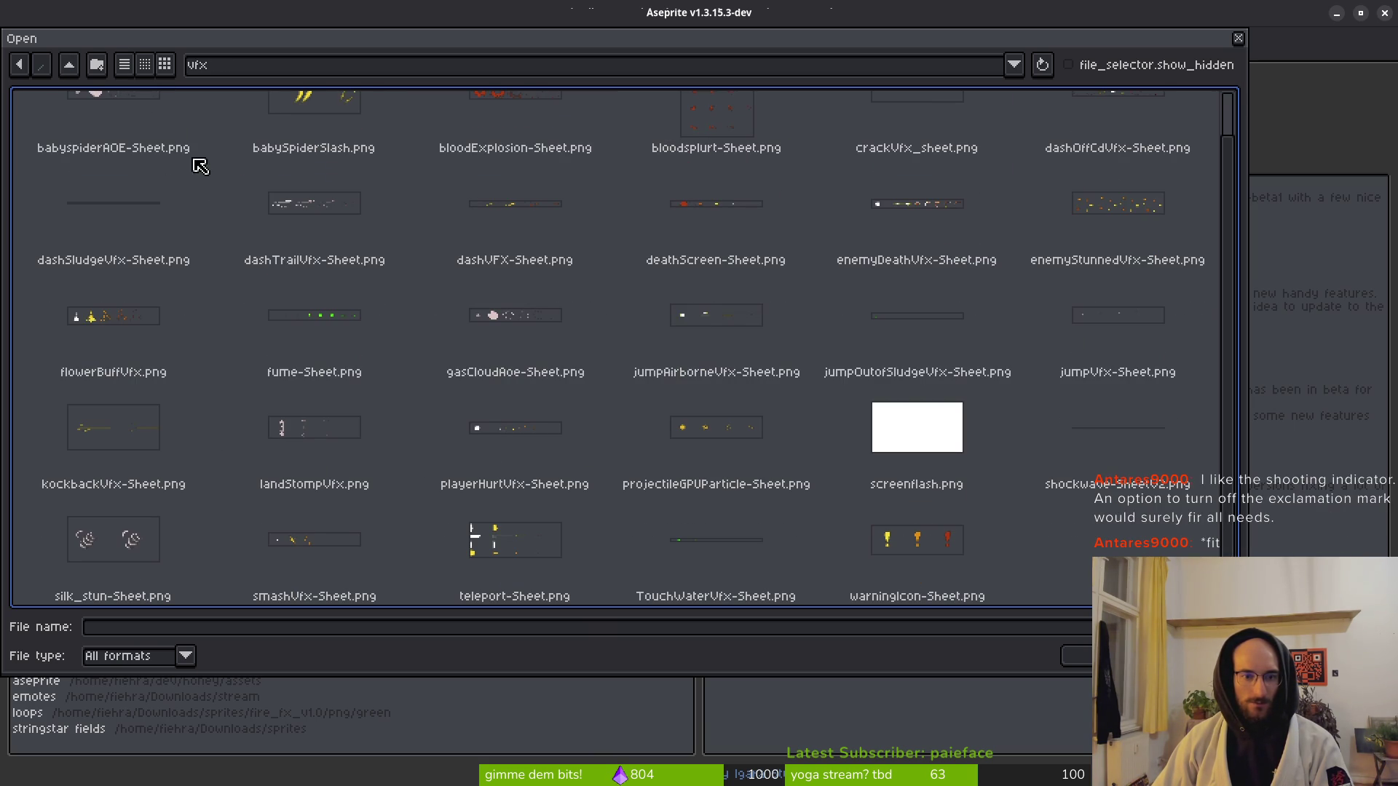
{"action": "left_click", "coordinate": [70, 66]}
{"action": "double_click", "coordinate": [320, 163]}
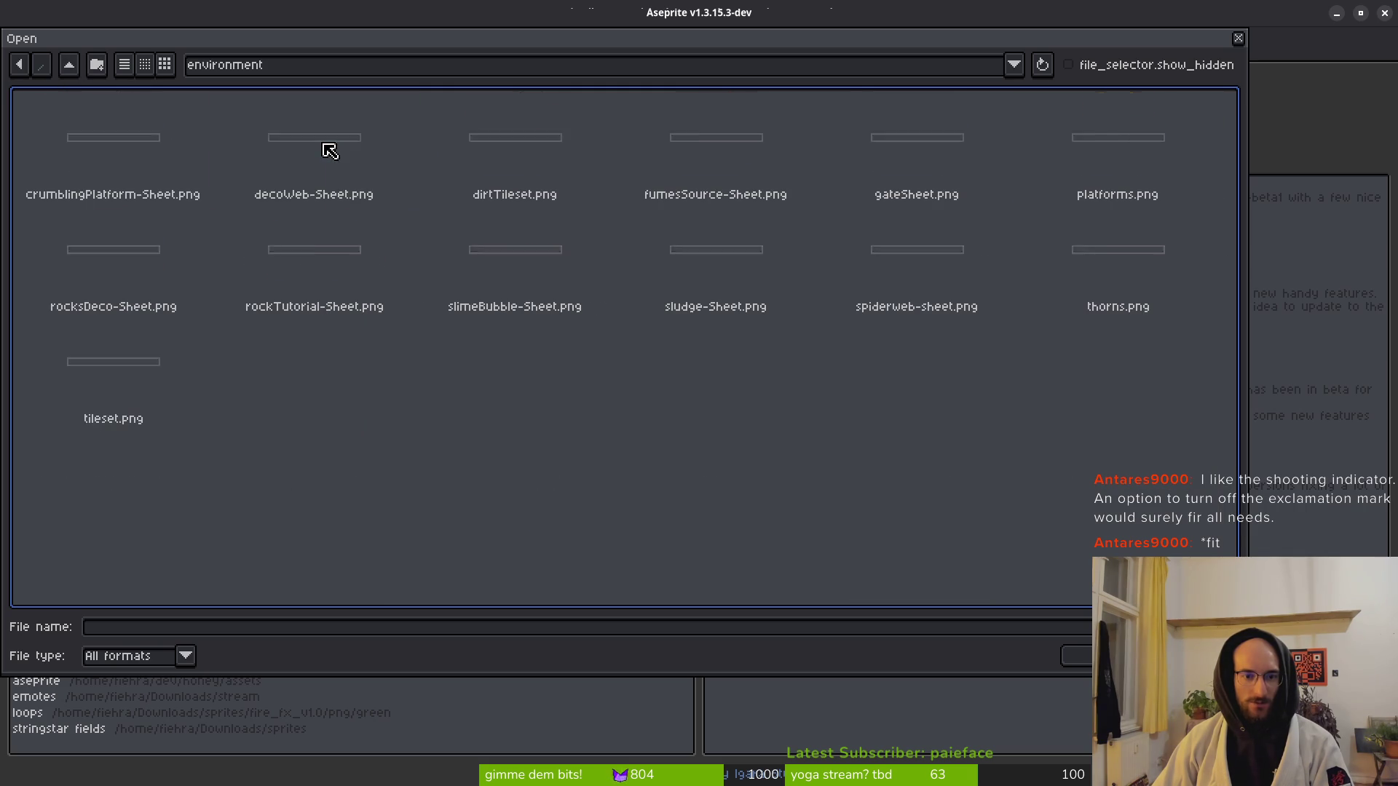
{"action": "left_click", "coordinate": [135, 264]}
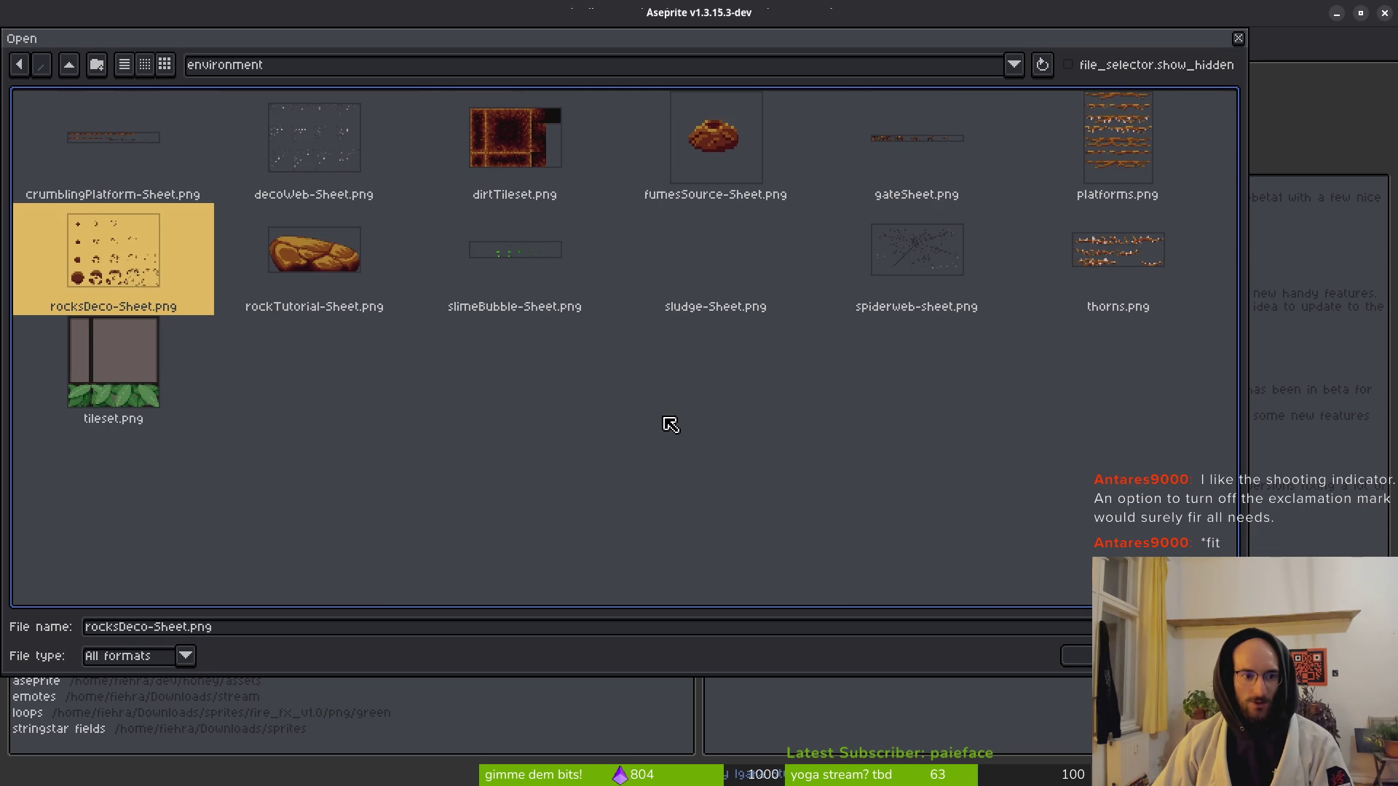
{"action": "key", "text": "Return"}
{"action": "scroll", "coordinate": [728, 430], "scroll_direction": "up", "scroll_amount": 5}
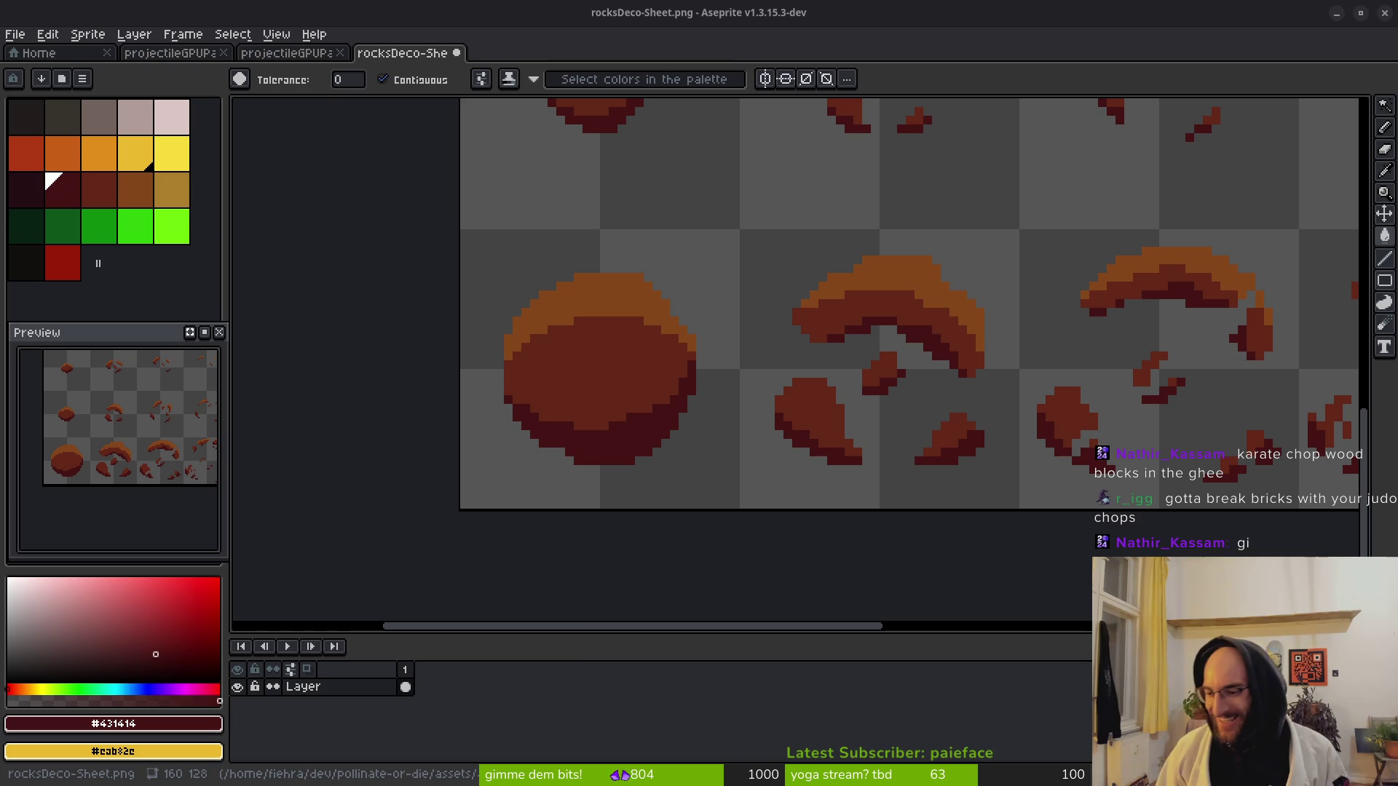
Copy the mid-brown #632718 from the rock sheet into a Godot particle gradient point.
{"action": "scroll", "coordinate": [659, 326], "scroll_direction": "down", "scroll_amount": 3}
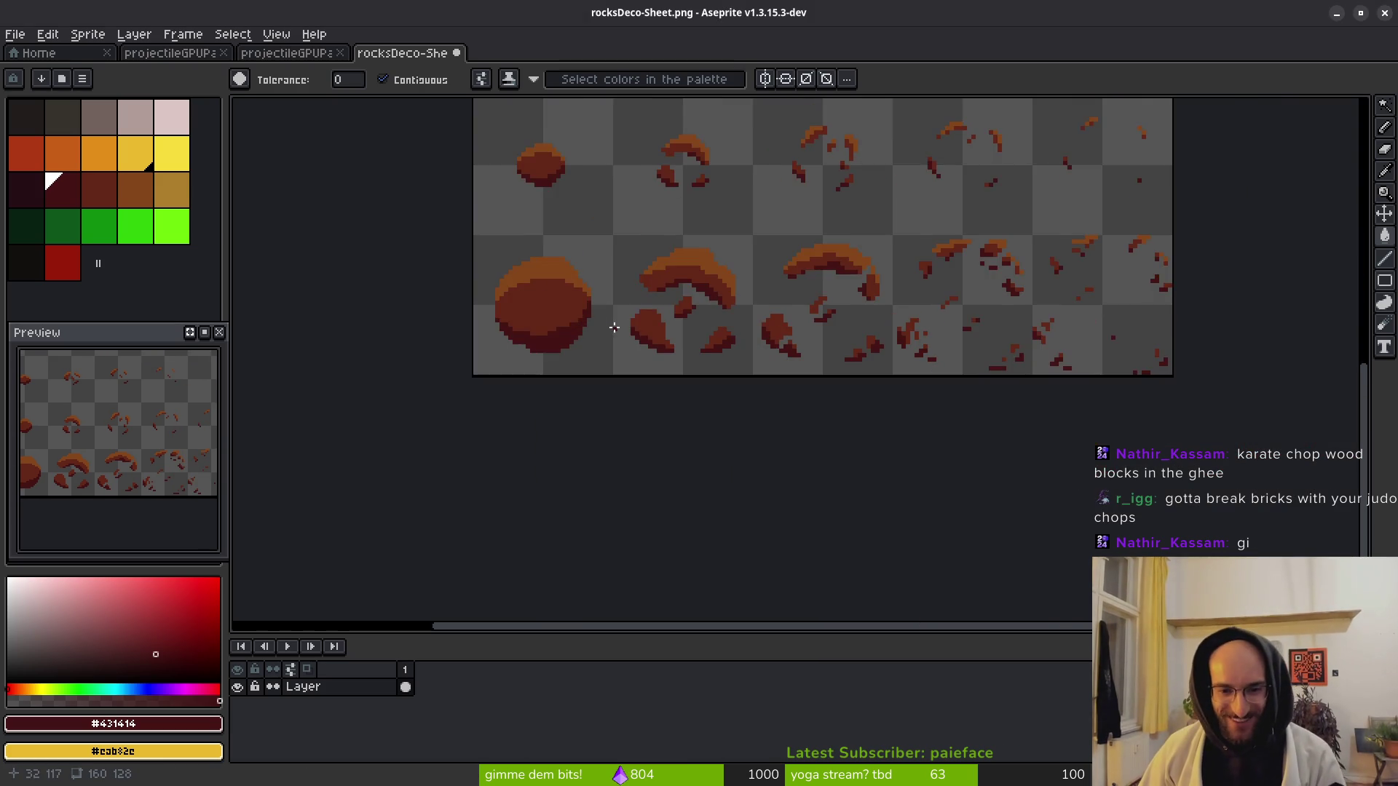
{"action": "left_click", "coordinate": [268, 53]}
{"action": "left_click", "coordinate": [393, 51]}
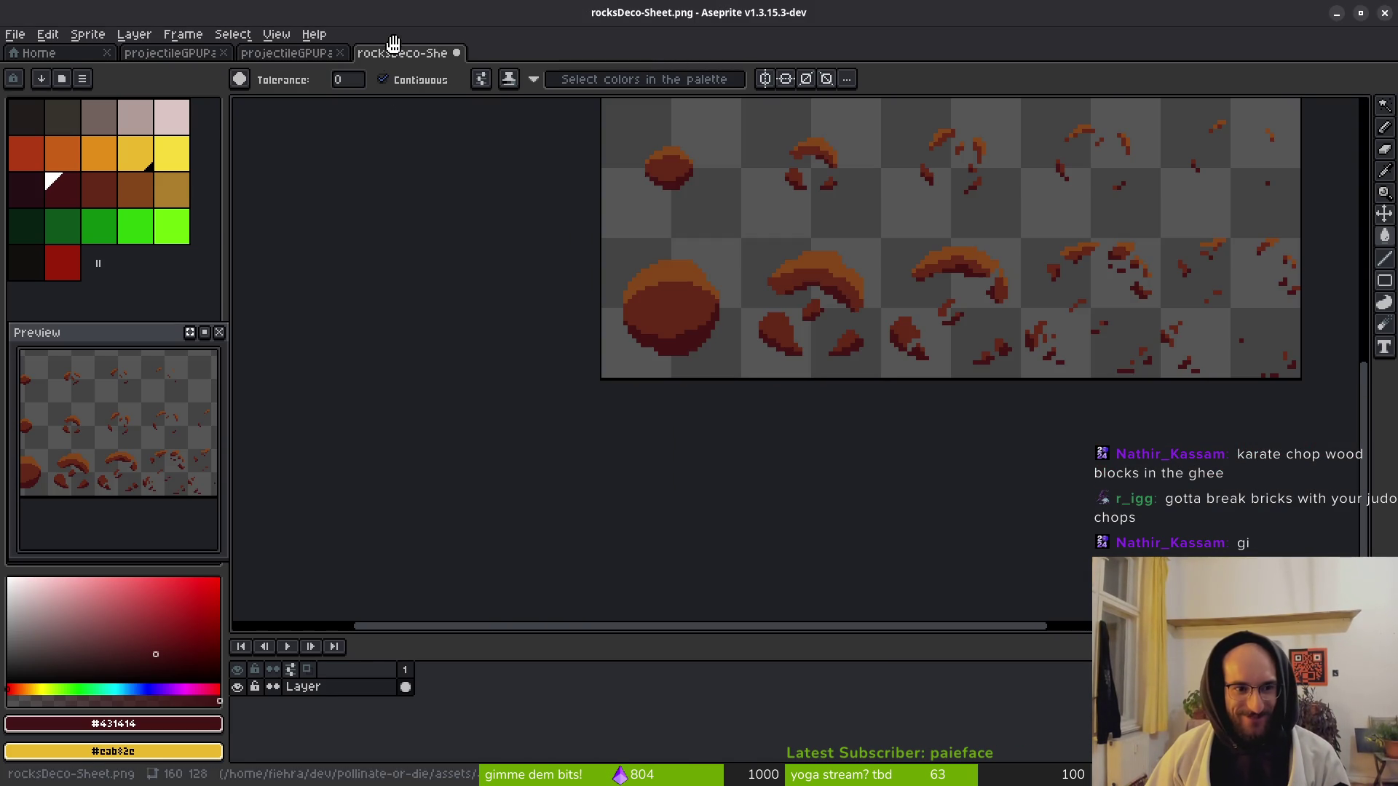
{"action": "left_click", "coordinate": [107, 197]}
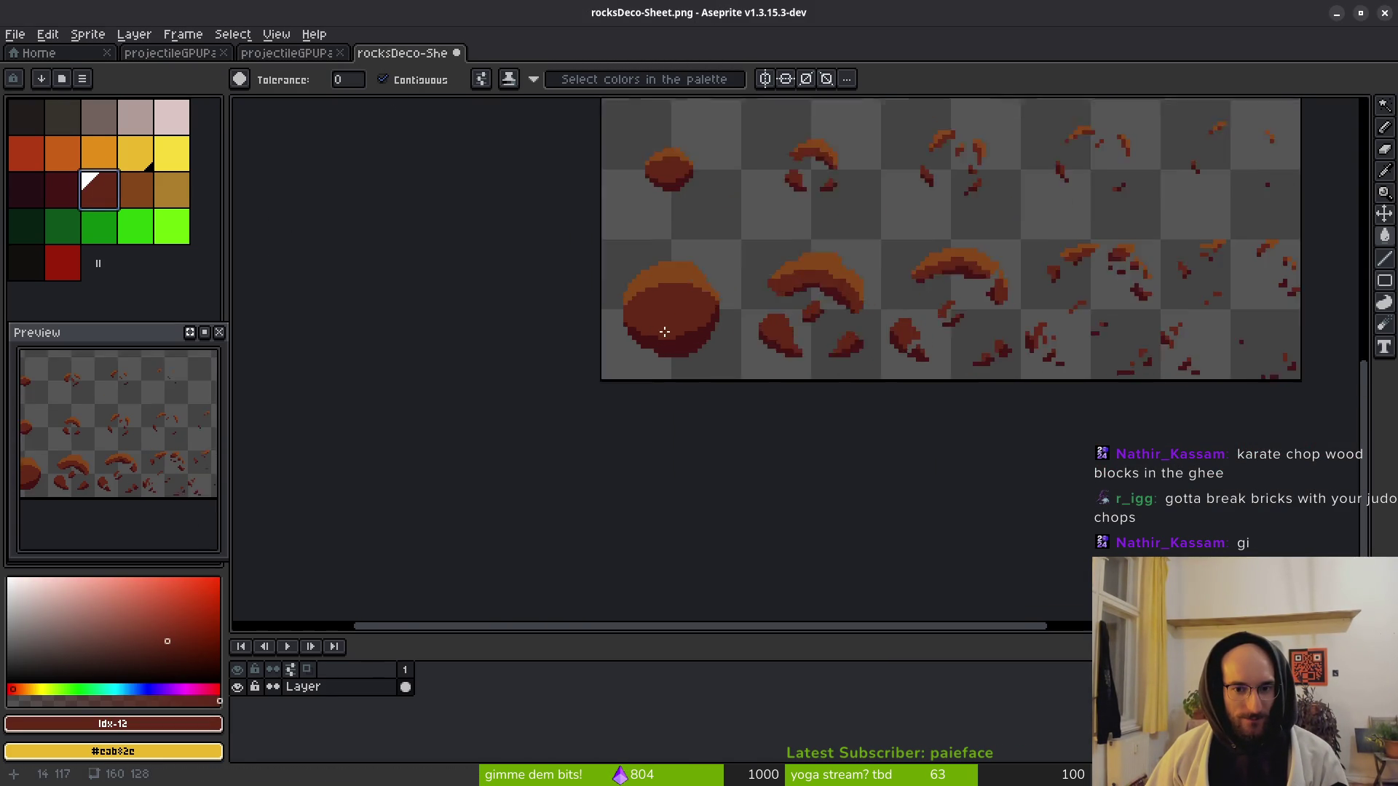
{"action": "key", "text": "plus"}
{"action": "left_click", "coordinate": [175, 724]}
{"action": "left_click", "coordinate": [249, 605]}
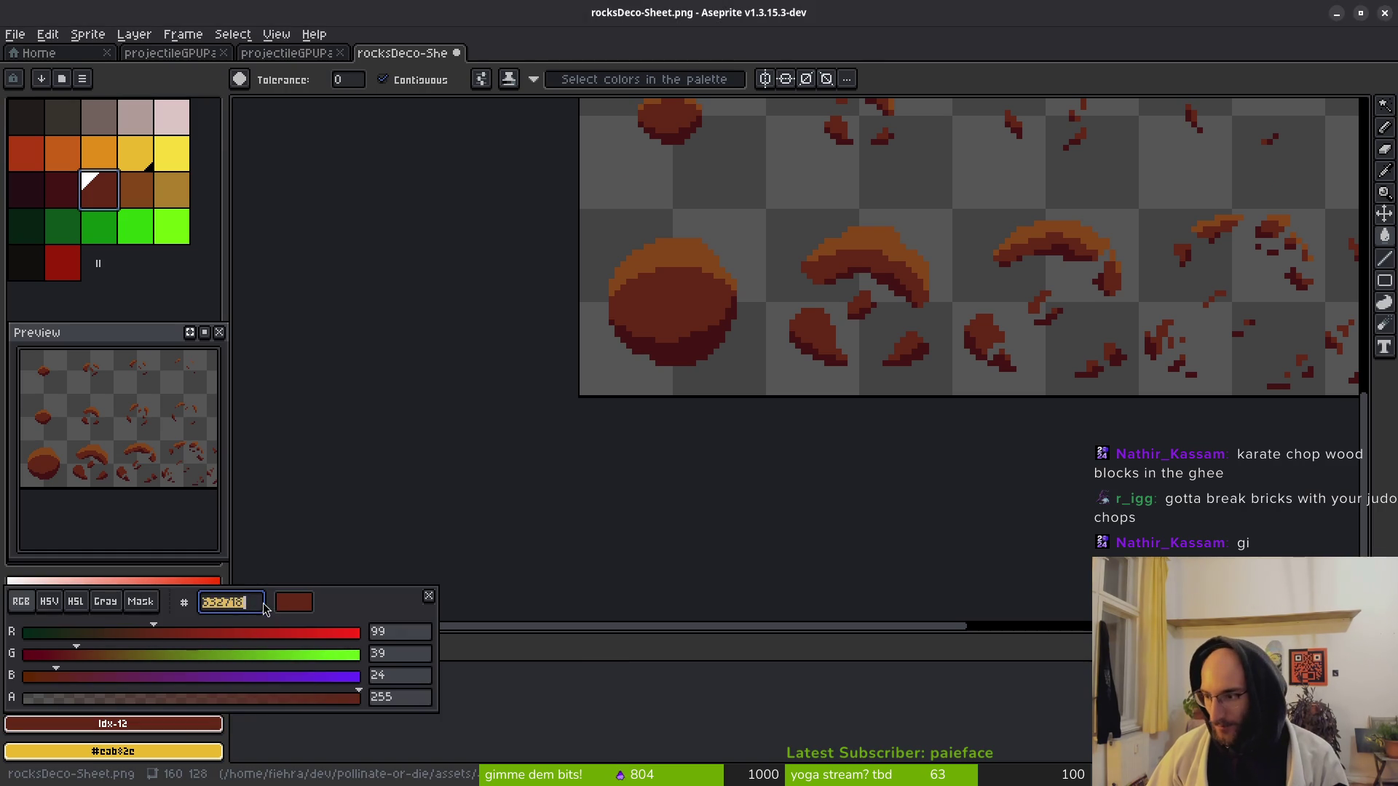
{"action": "key", "text": "alt+Tab"}
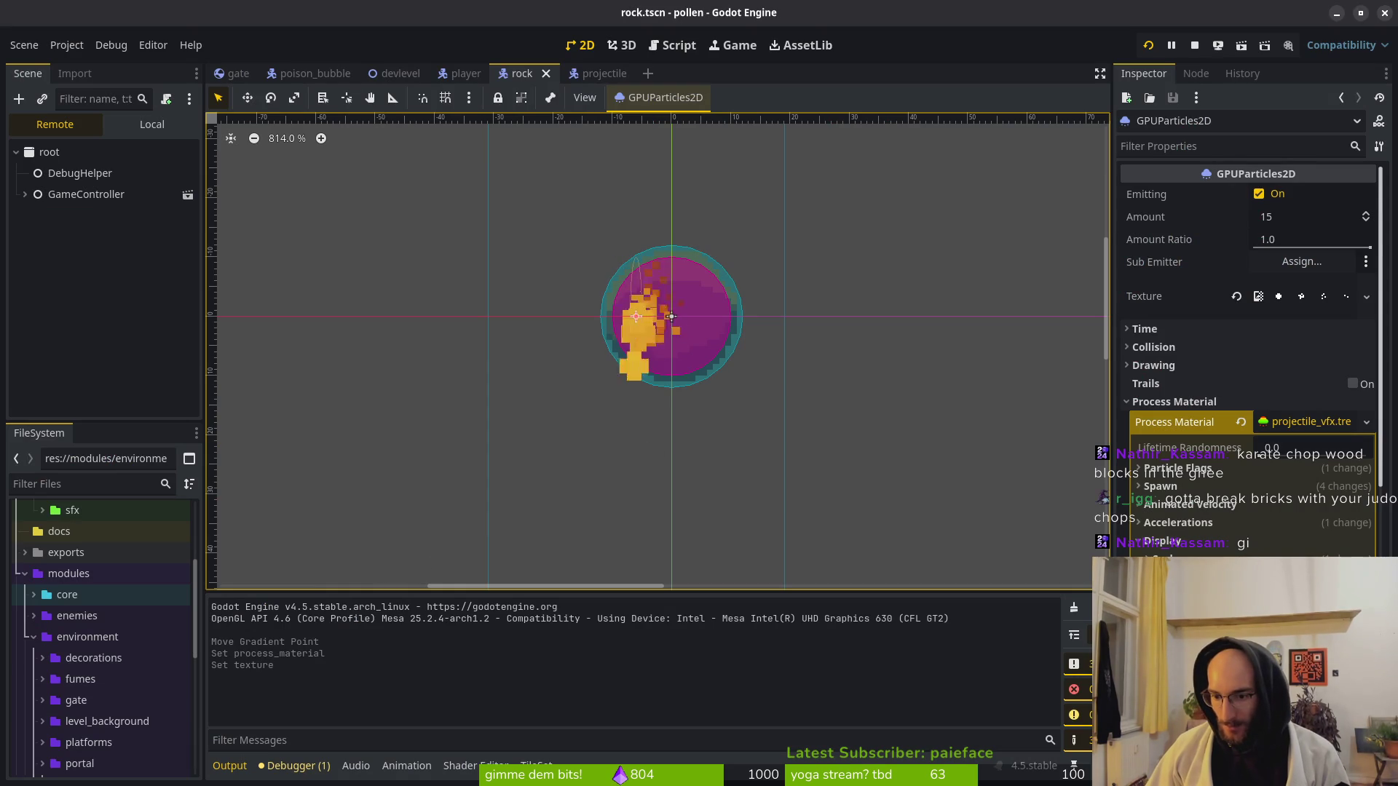
{"action": "left_click", "coordinate": [1311, 575]}
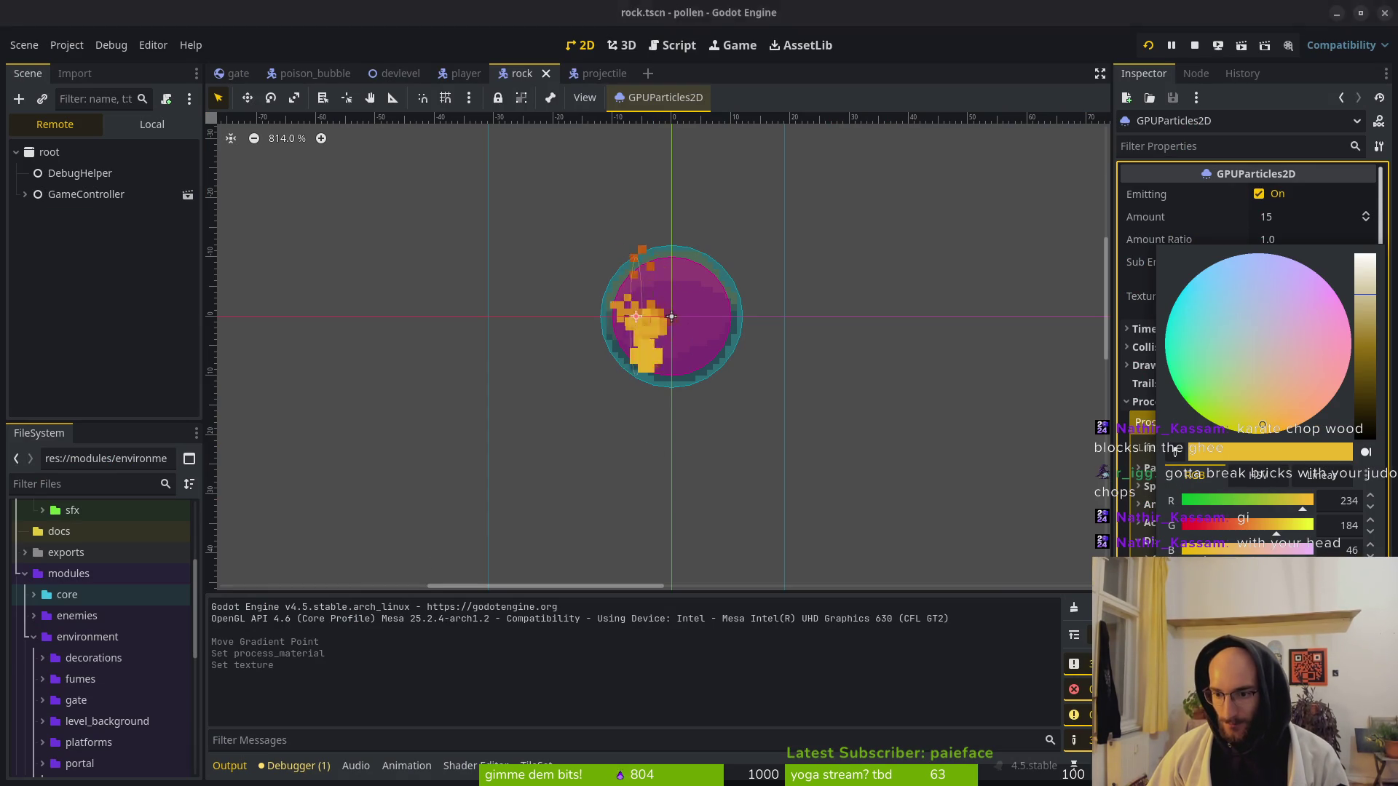
Sample the dark brown #431414 from the big rock and copy it into Godot.
{"action": "key", "text": "alt+Tab"}
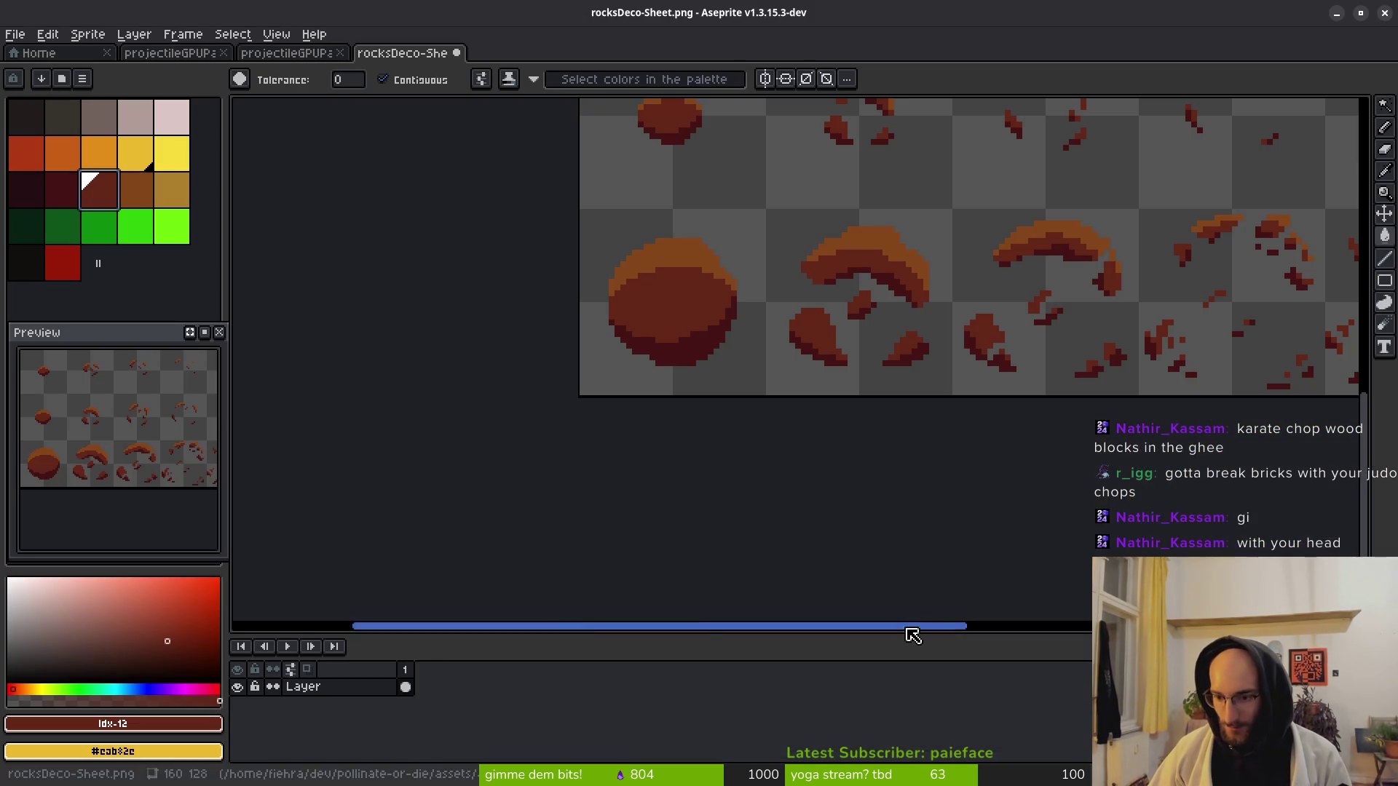
{"action": "left_click", "coordinate": [691, 348], "text": "alt"}
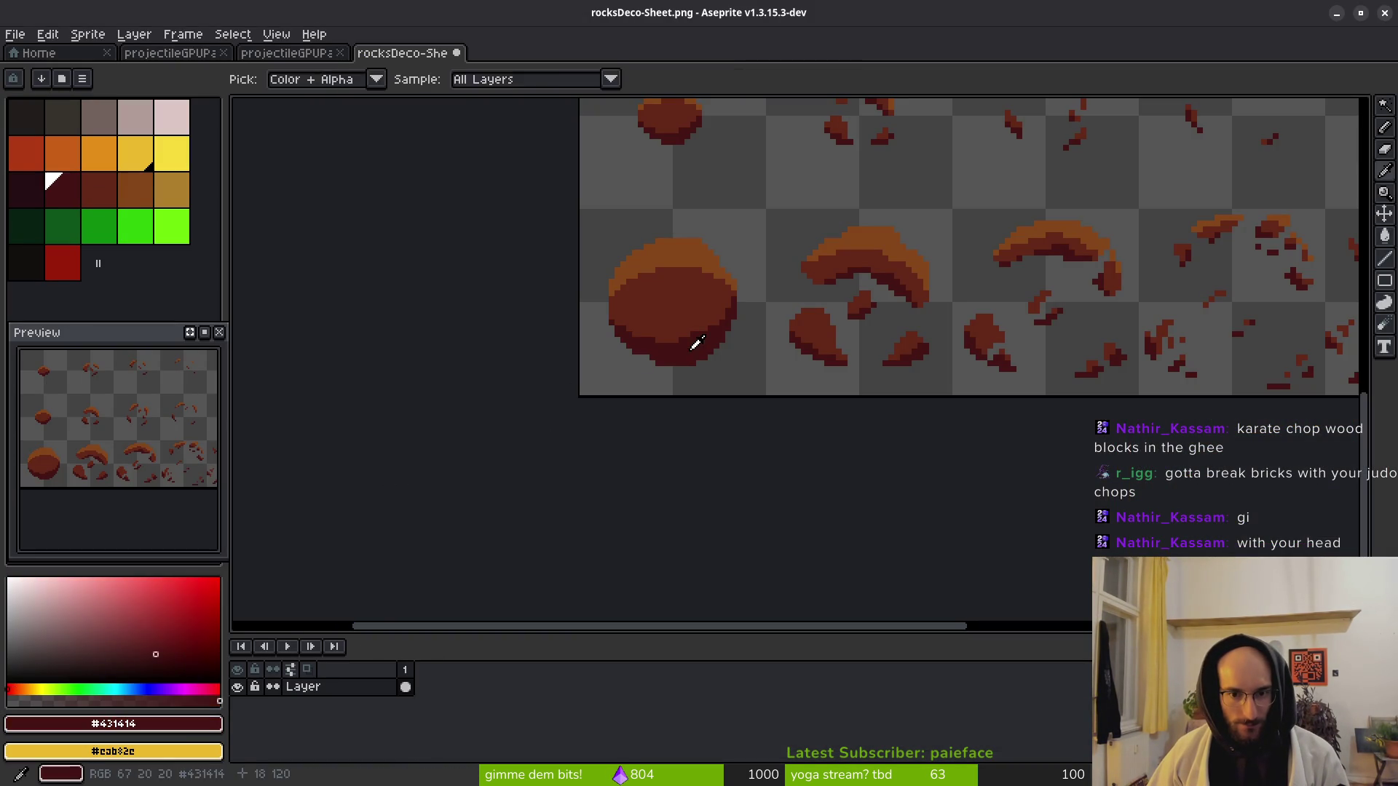
{"action": "left_click", "coordinate": [215, 724]}
{"action": "left_click", "coordinate": [185, 728]}
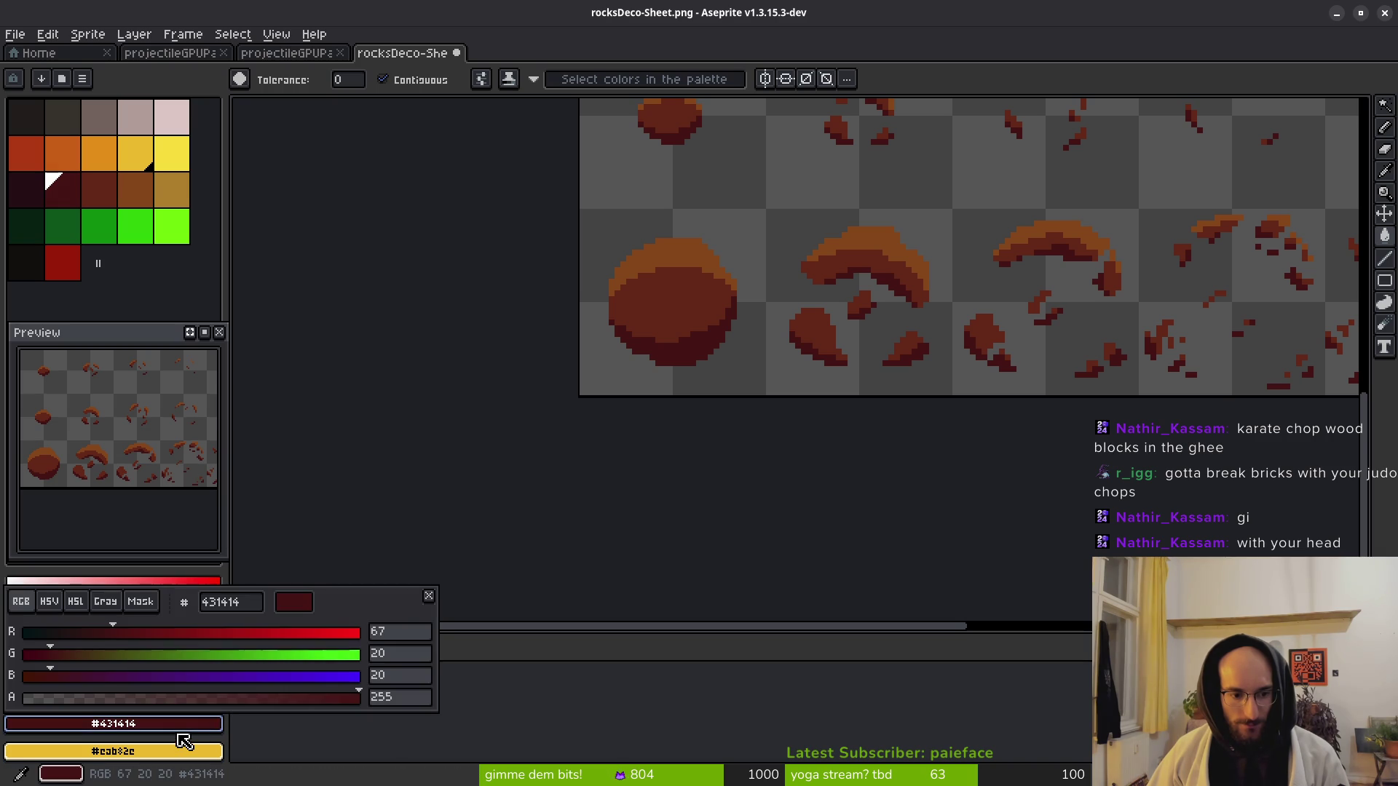
{"action": "left_click", "coordinate": [254, 602]}
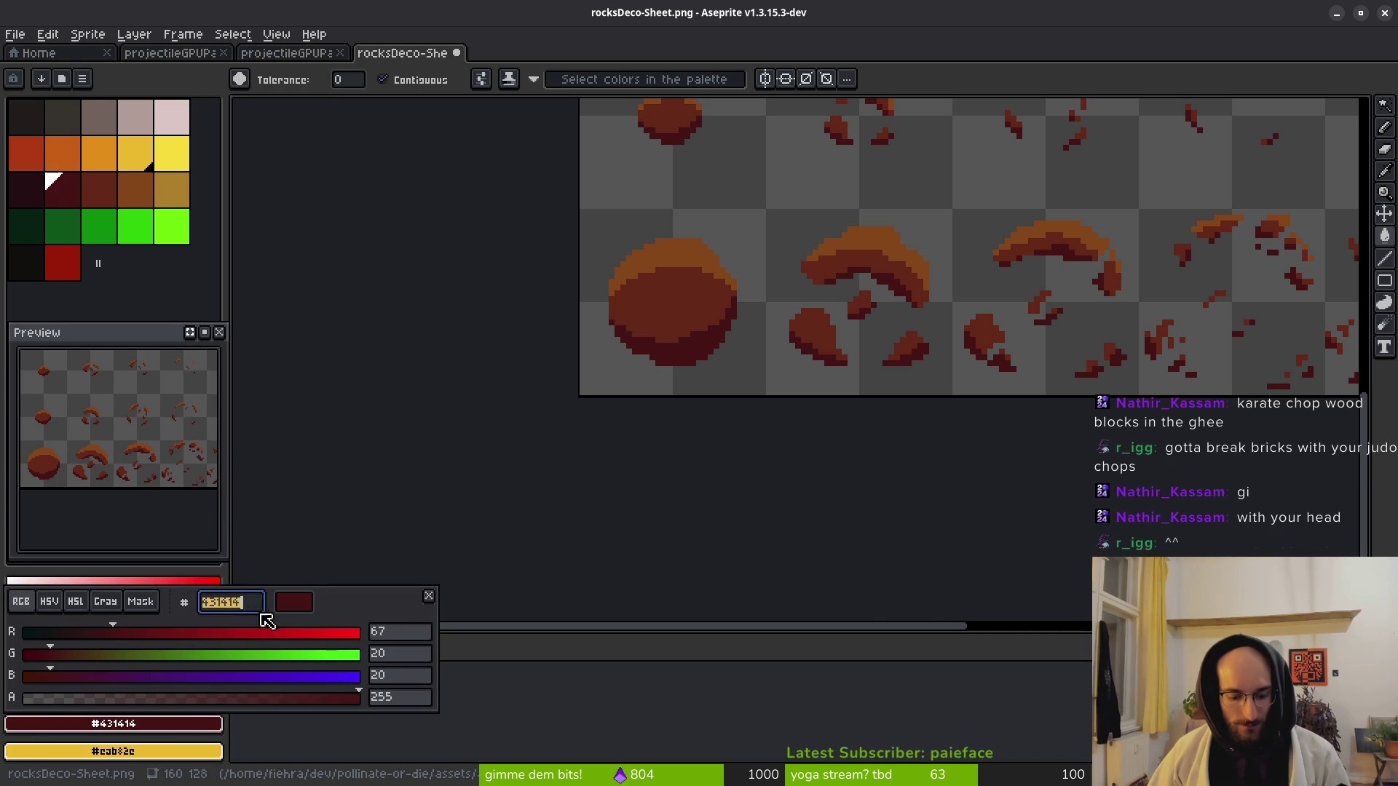
{"action": "key", "text": "alt+Tab"}
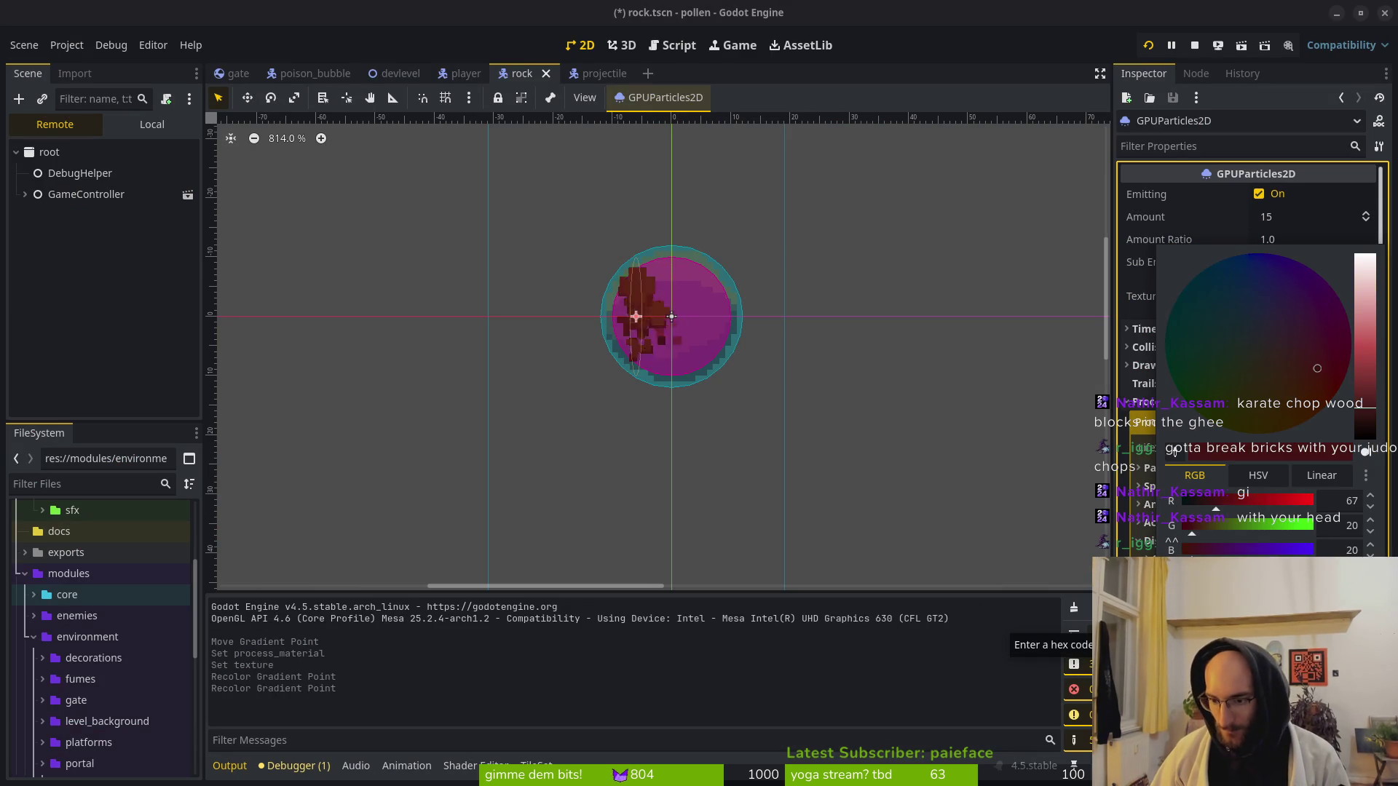
Apply the darkest palette brown to the gradient, close the colour picker and save the rock scene.
{"action": "key", "text": "alt+Tab"}
{"action": "left_click", "coordinate": [29, 191]}
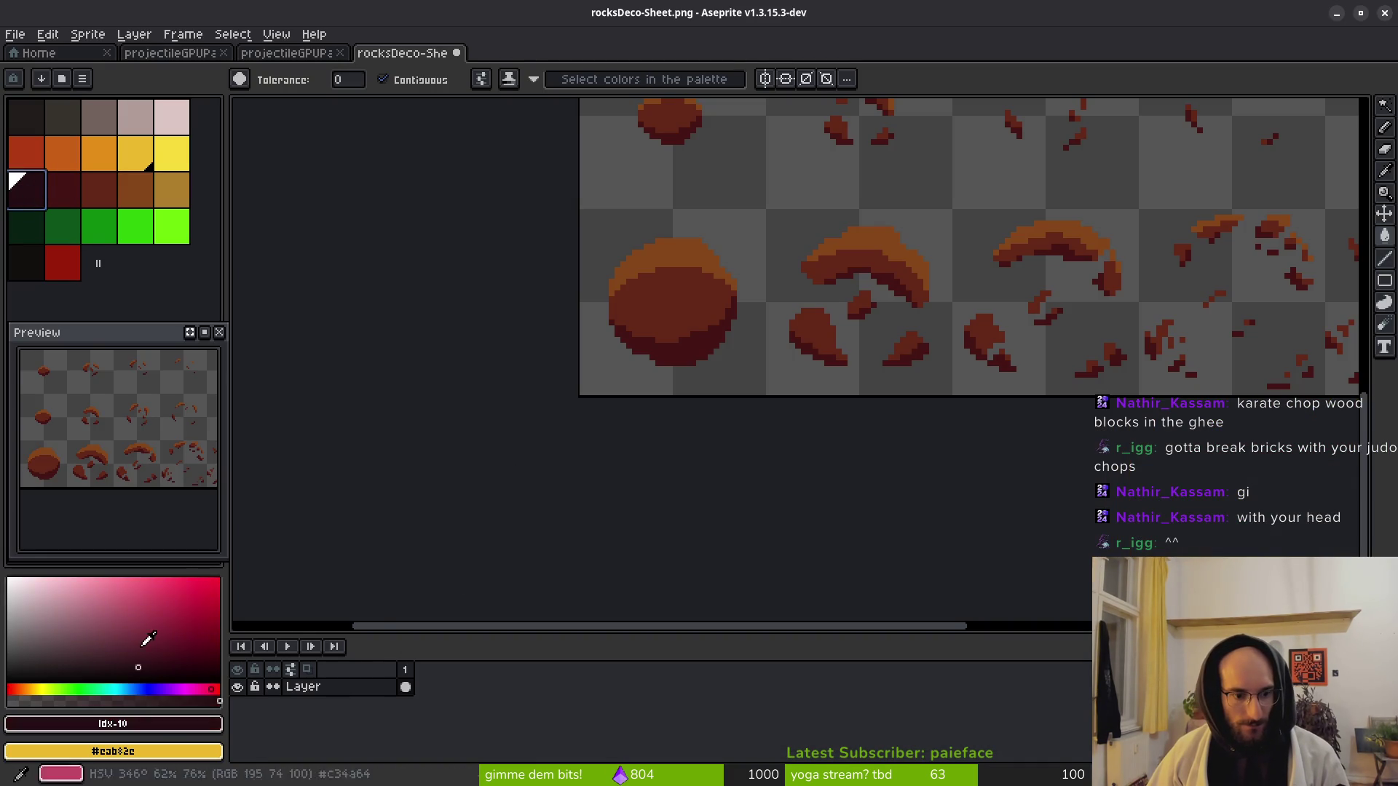
{"action": "left_click", "coordinate": [186, 728]}
{"action": "left_click", "coordinate": [247, 603]}
{"action": "key", "text": "Escape"}
{"action": "key", "text": "alt+Tab"}
{"action": "key", "text": "alt+Tab"}
{"action": "key", "text": "alt+Tab"}
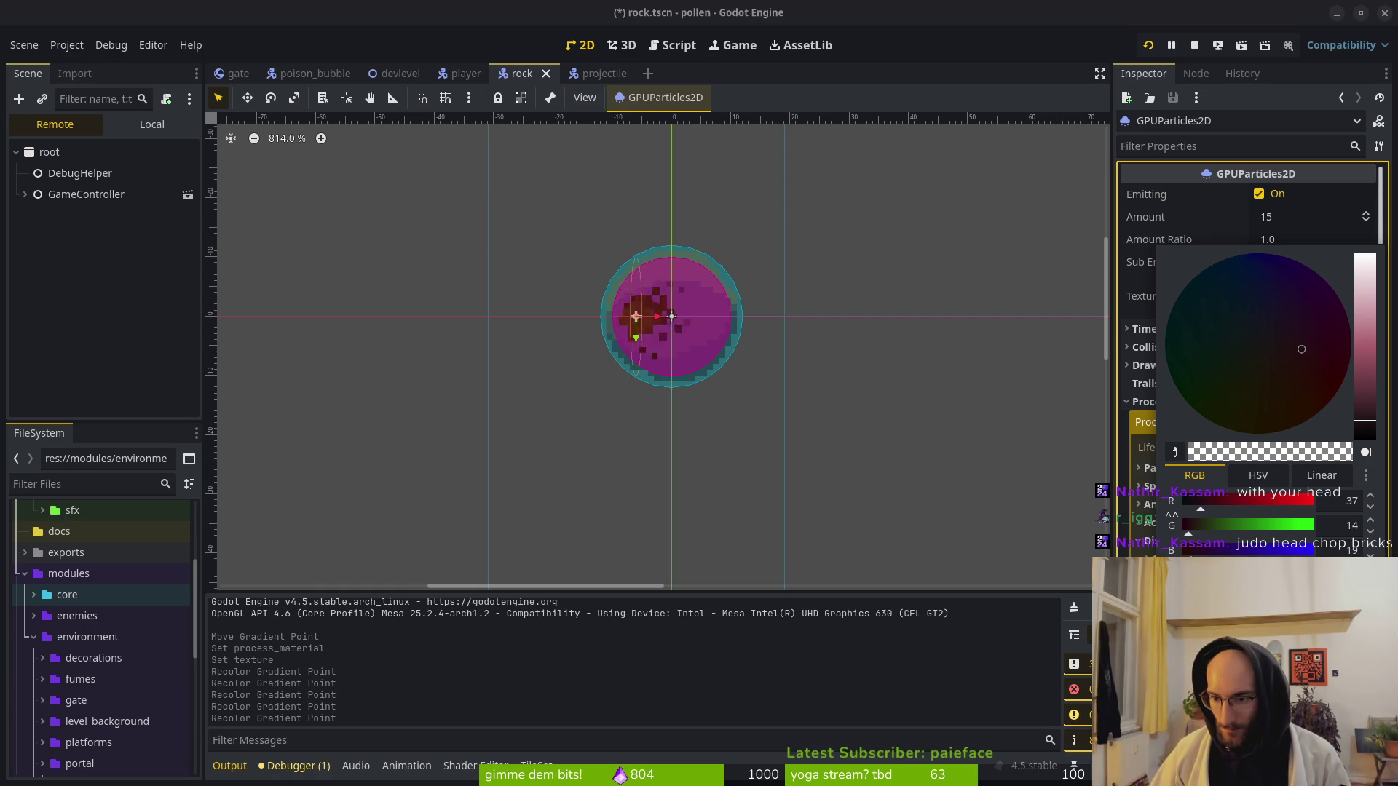
{"action": "key", "text": "Escape"}
{"action": "key", "text": "ctrl+s"}
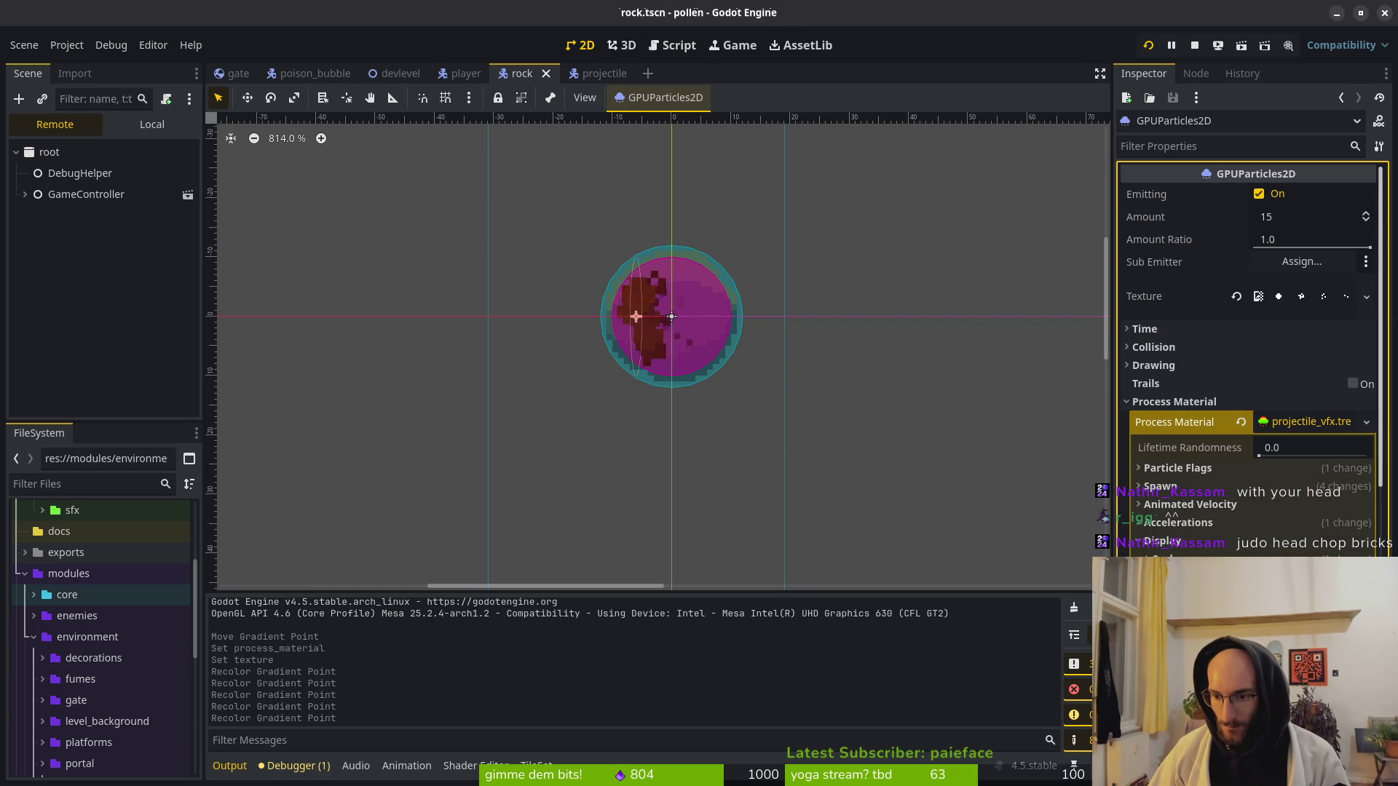
Relaunch the game to test the rock particles, start from its menu, then stop it.
{"action": "scroll", "coordinate": [692, 313], "scroll_direction": "down", "scroll_amount": 2}
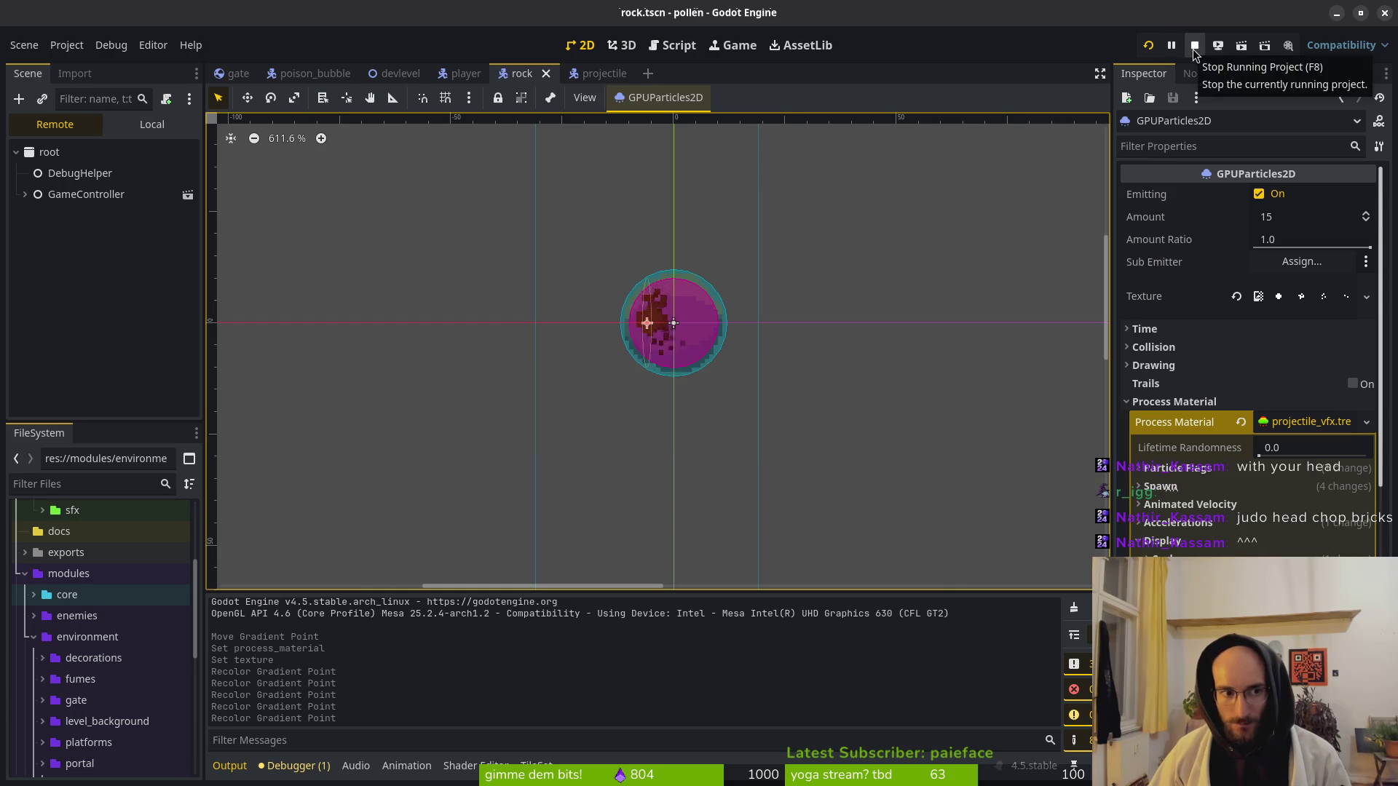
{"action": "left_click", "coordinate": [151, 124]}
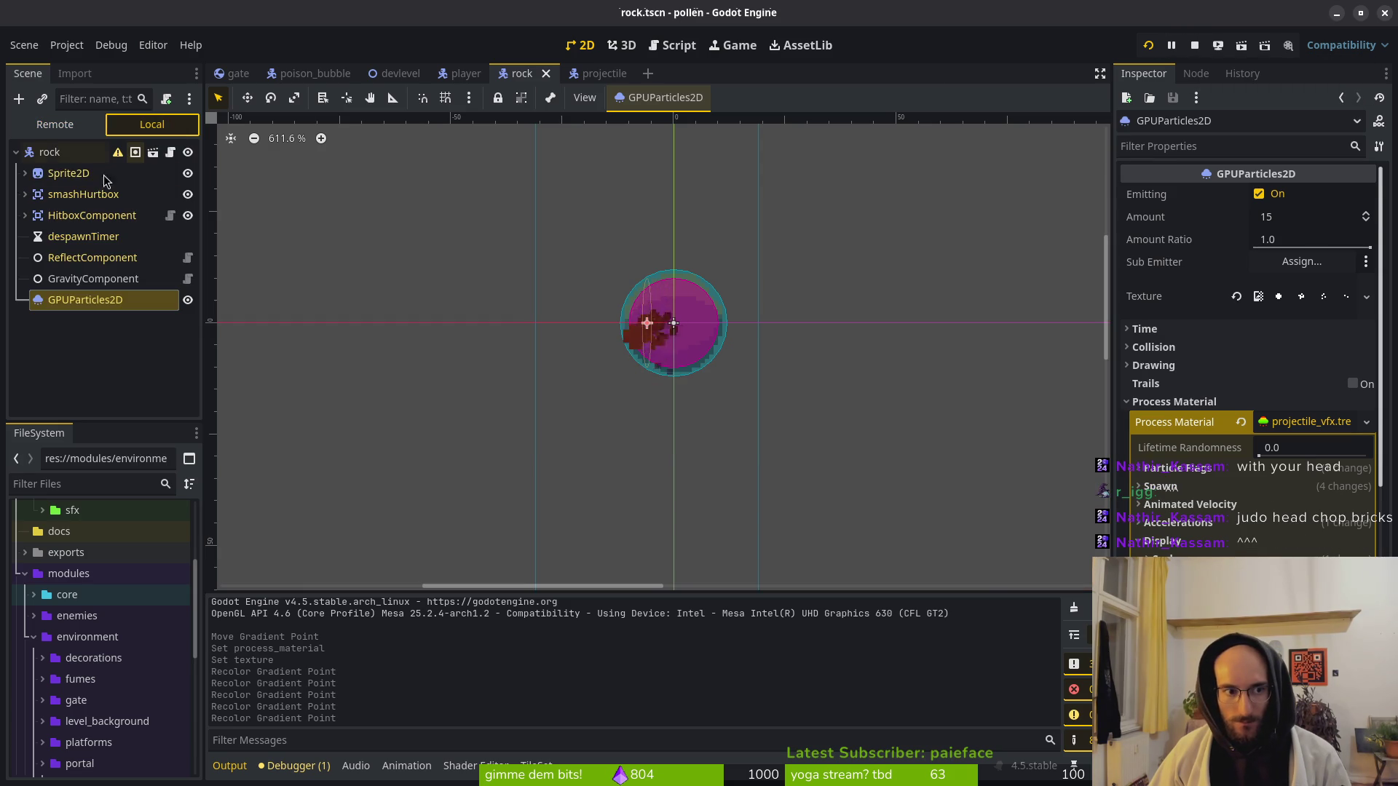
{"action": "left_click", "coordinate": [1194, 45]}
{"action": "left_click", "coordinate": [1151, 45]}
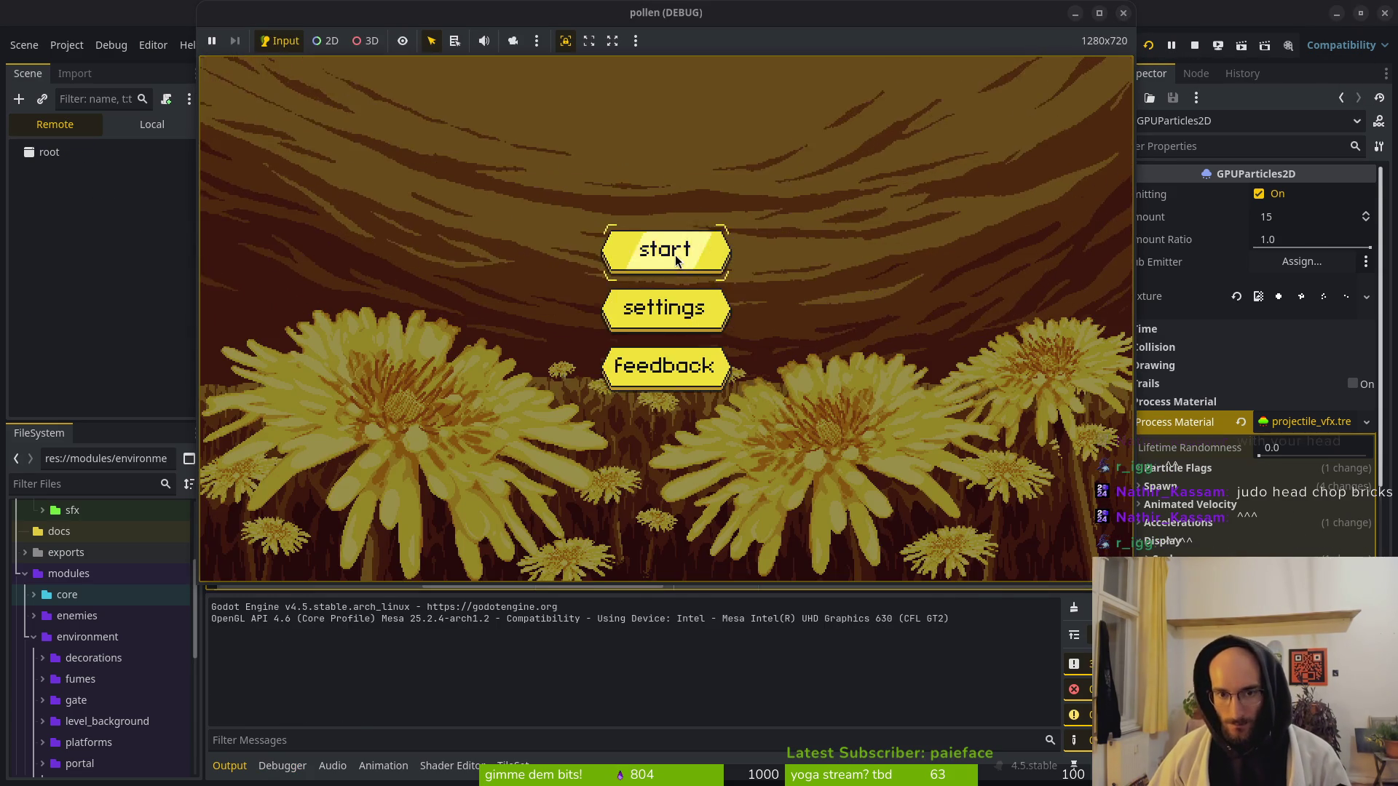
{"action": "left_click", "coordinate": [675, 253]}
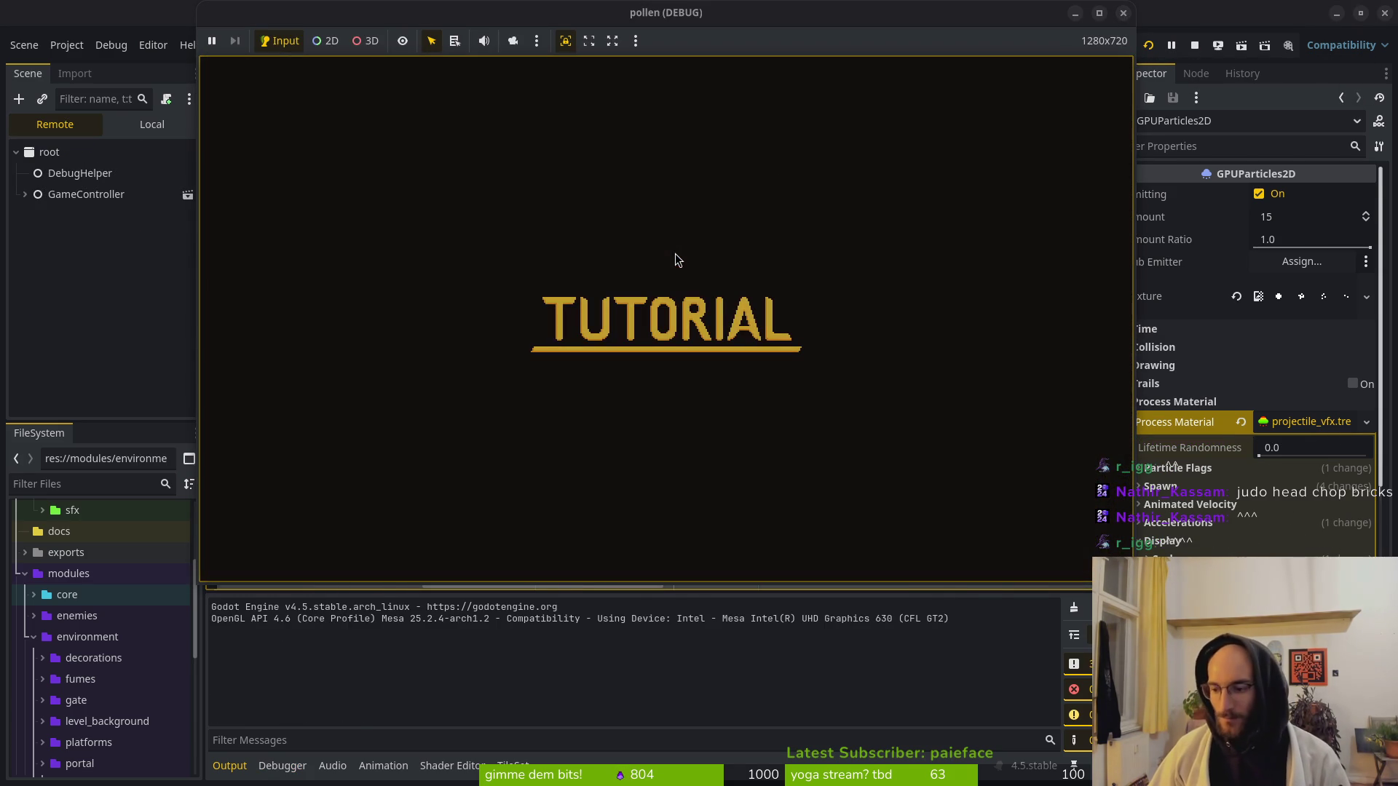
{"action": "key", "text": "F8"}
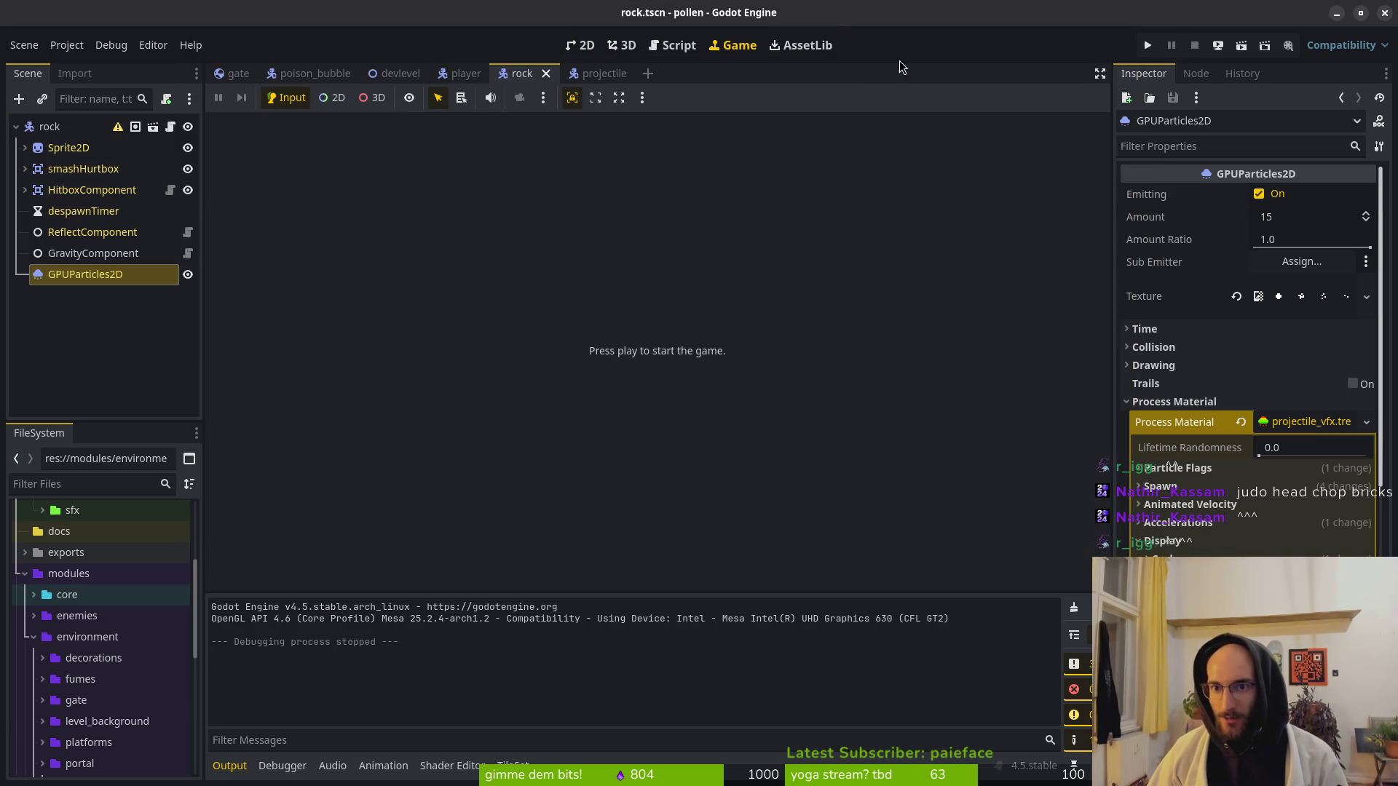
View the projectile scene in the 2D editor, zoomed in, and run the project again.
{"action": "left_click", "coordinate": [590, 78]}
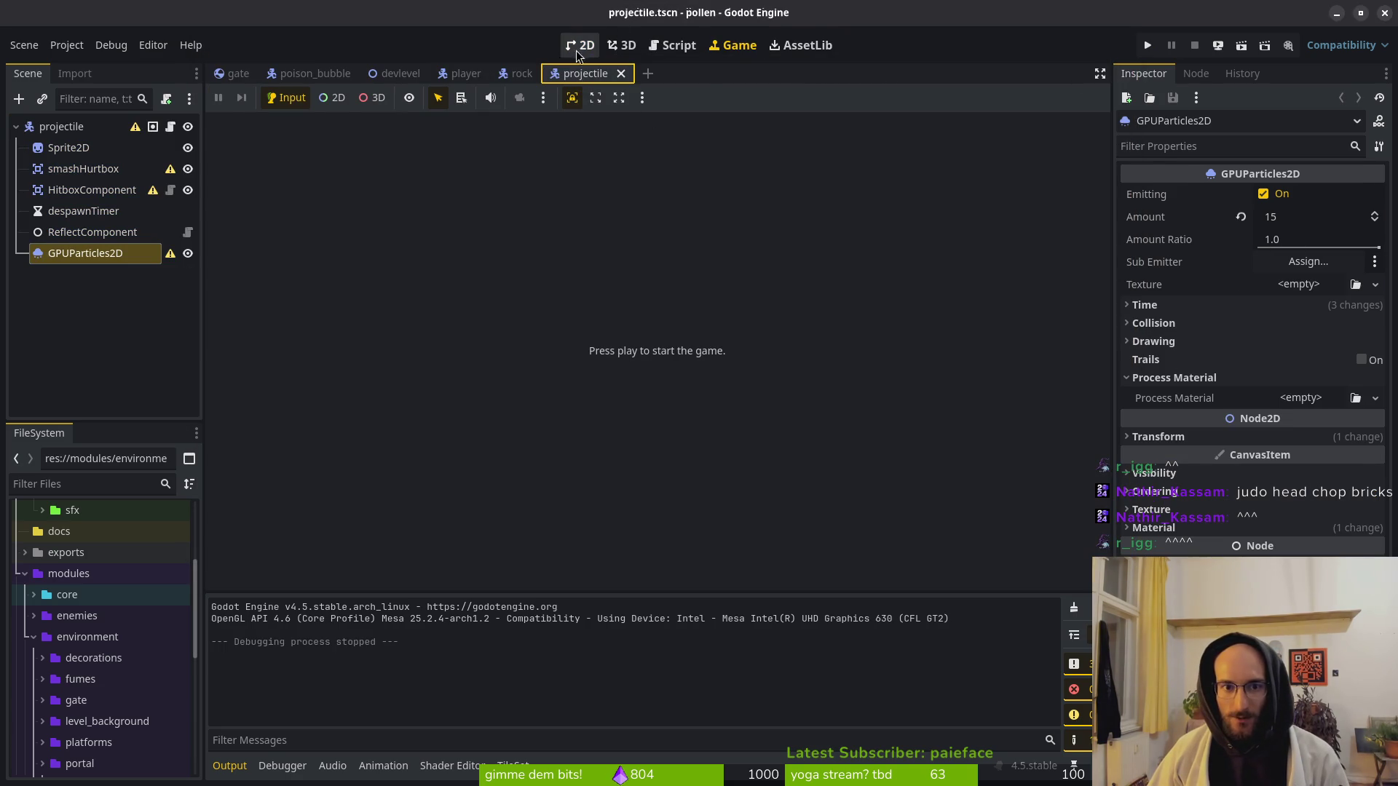
{"action": "left_click", "coordinate": [581, 45]}
{"action": "scroll", "coordinate": [636, 255], "scroll_direction": "up", "scroll_amount": 5}
{"action": "scroll", "coordinate": [561, 433], "scroll_direction": "up", "scroll_amount": 3}
{"action": "scroll", "coordinate": [561, 433], "scroll_direction": "down", "scroll_amount": 2}
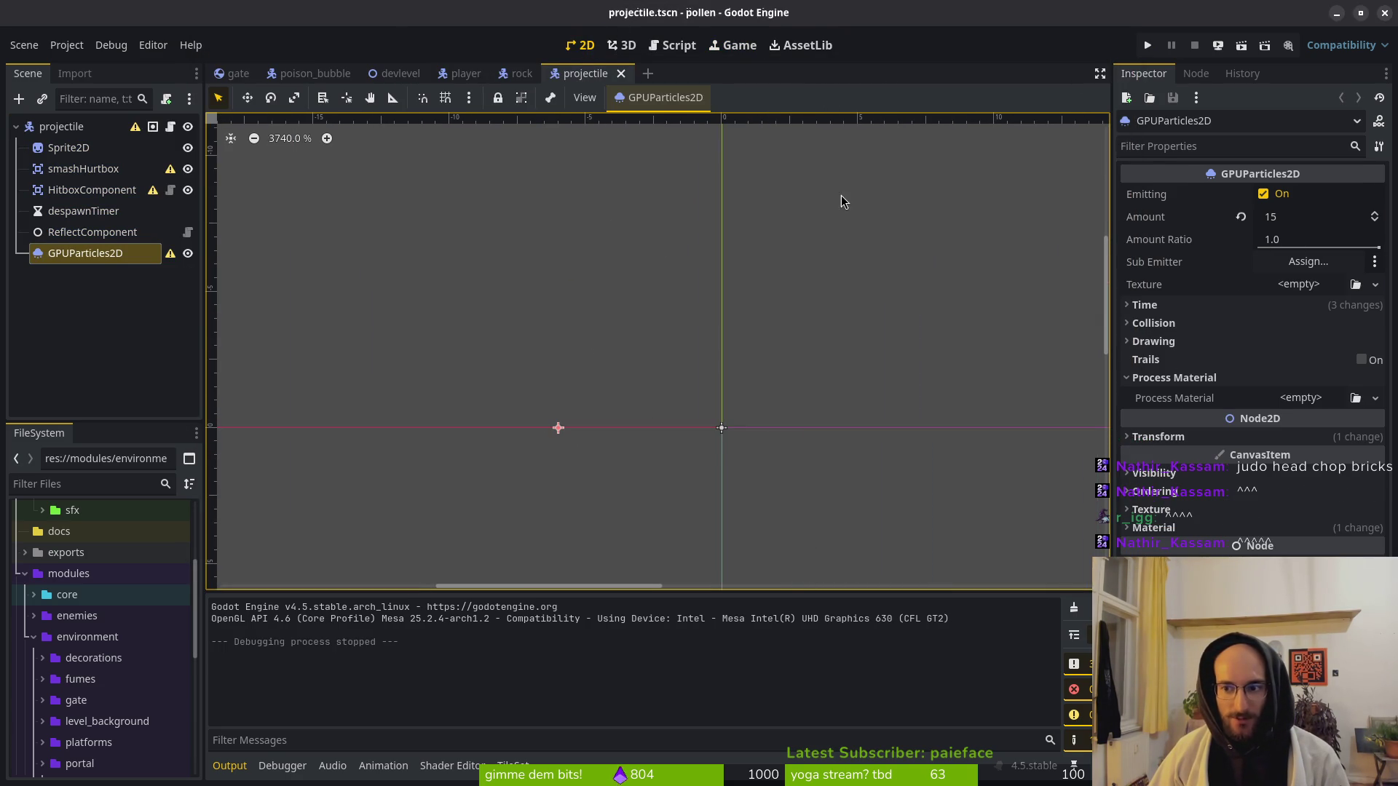
{"action": "left_click", "coordinate": [1141, 46]}
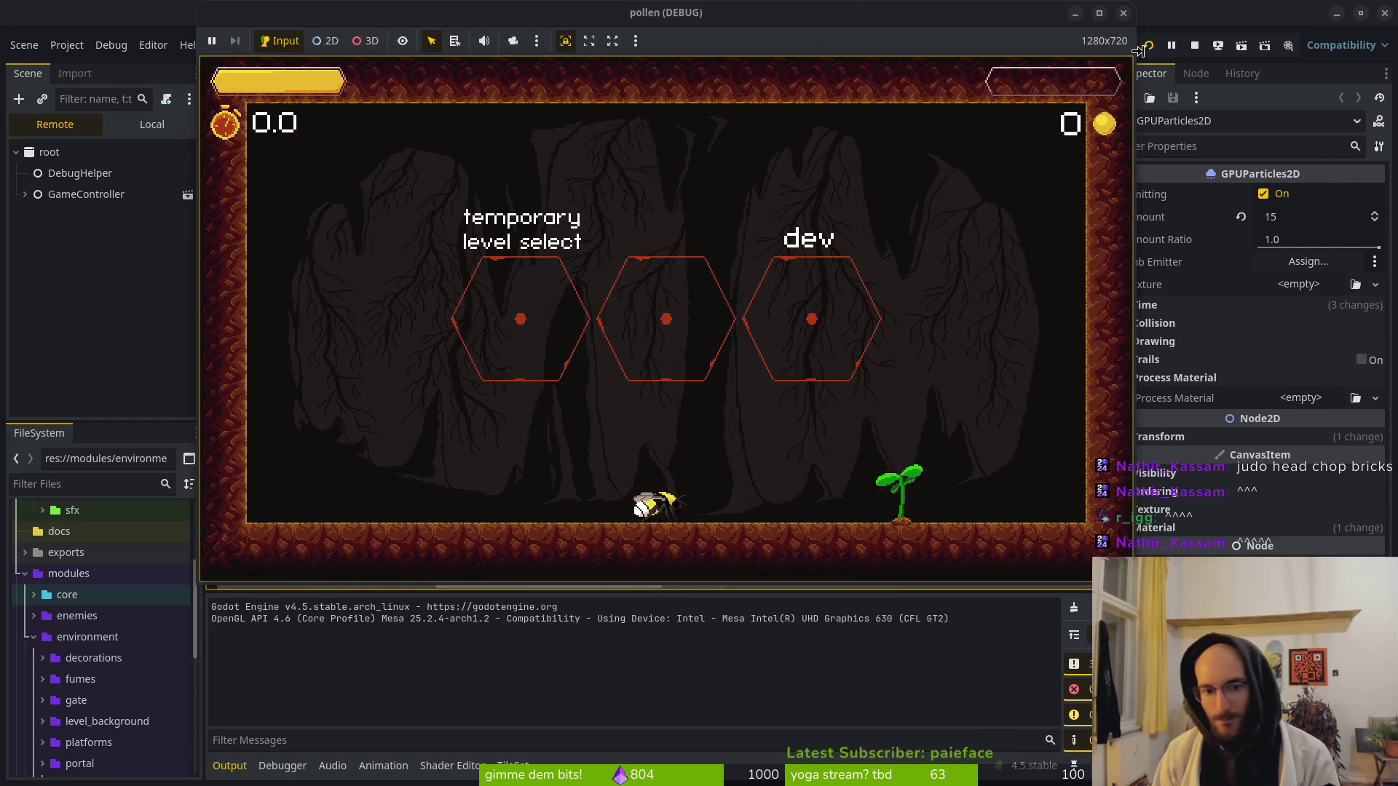
Fly the bee into the level select hexagon, play the boss level, then close the game window.
{"action": "key", "text": "Up"}
{"action": "key", "text": "Left"}
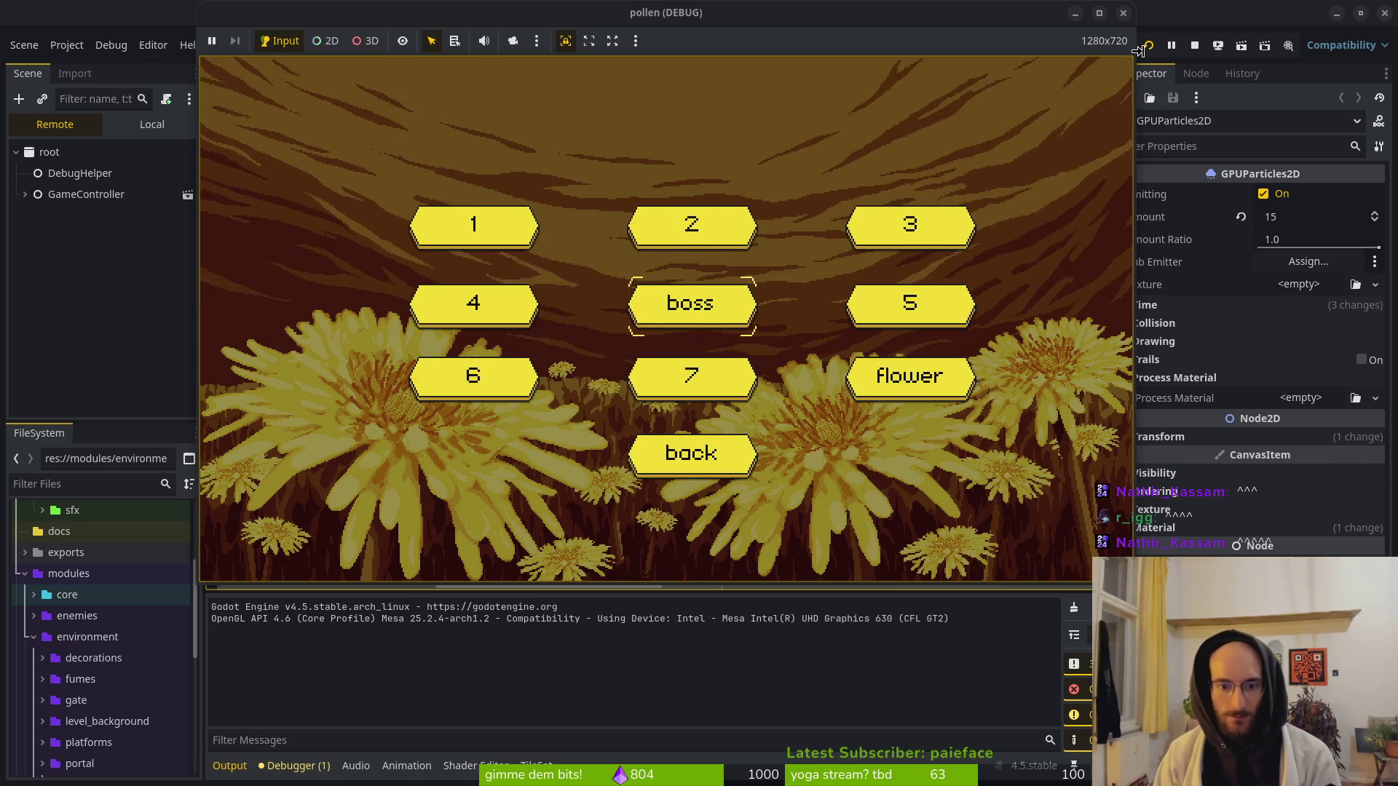
{"action": "key", "text": "Return"}
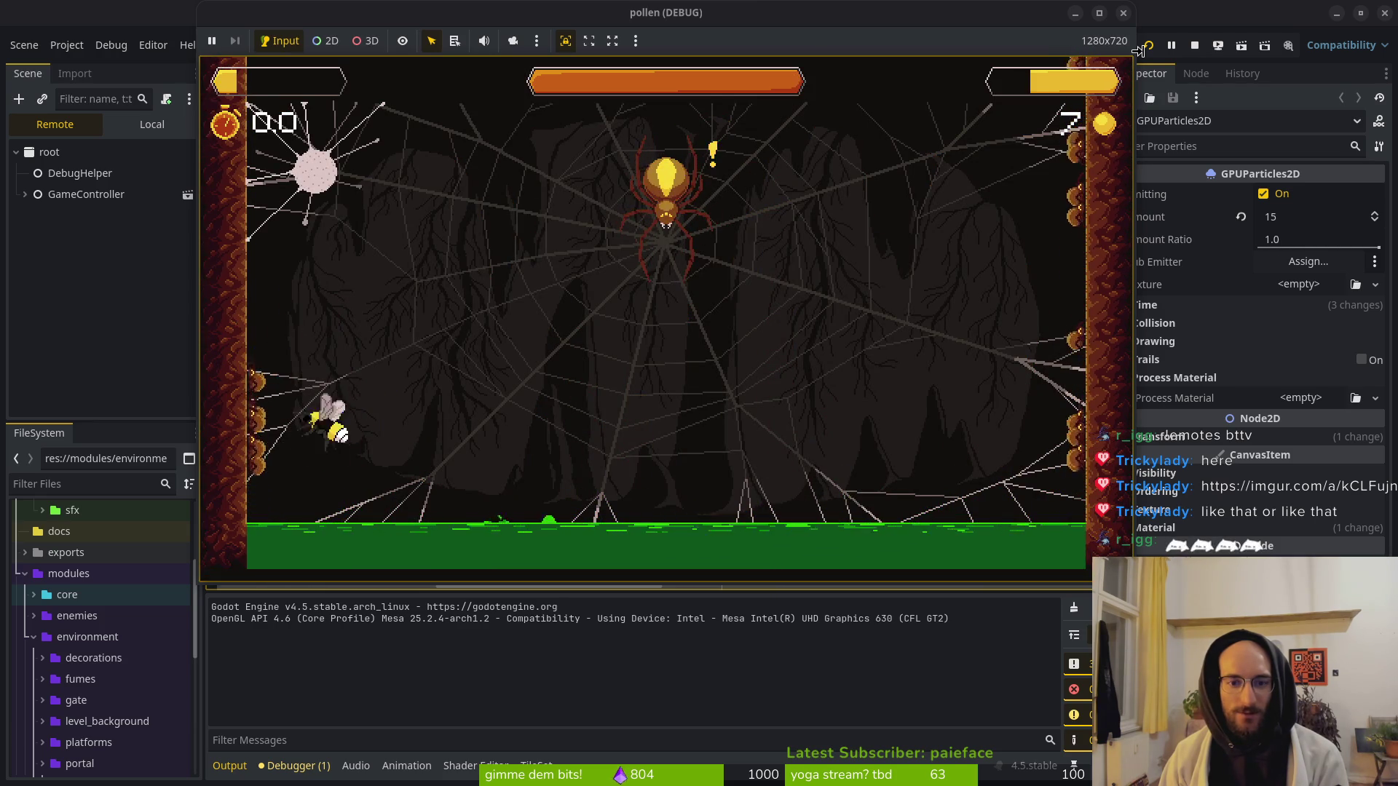
{"action": "left_click", "coordinate": [1124, 12]}
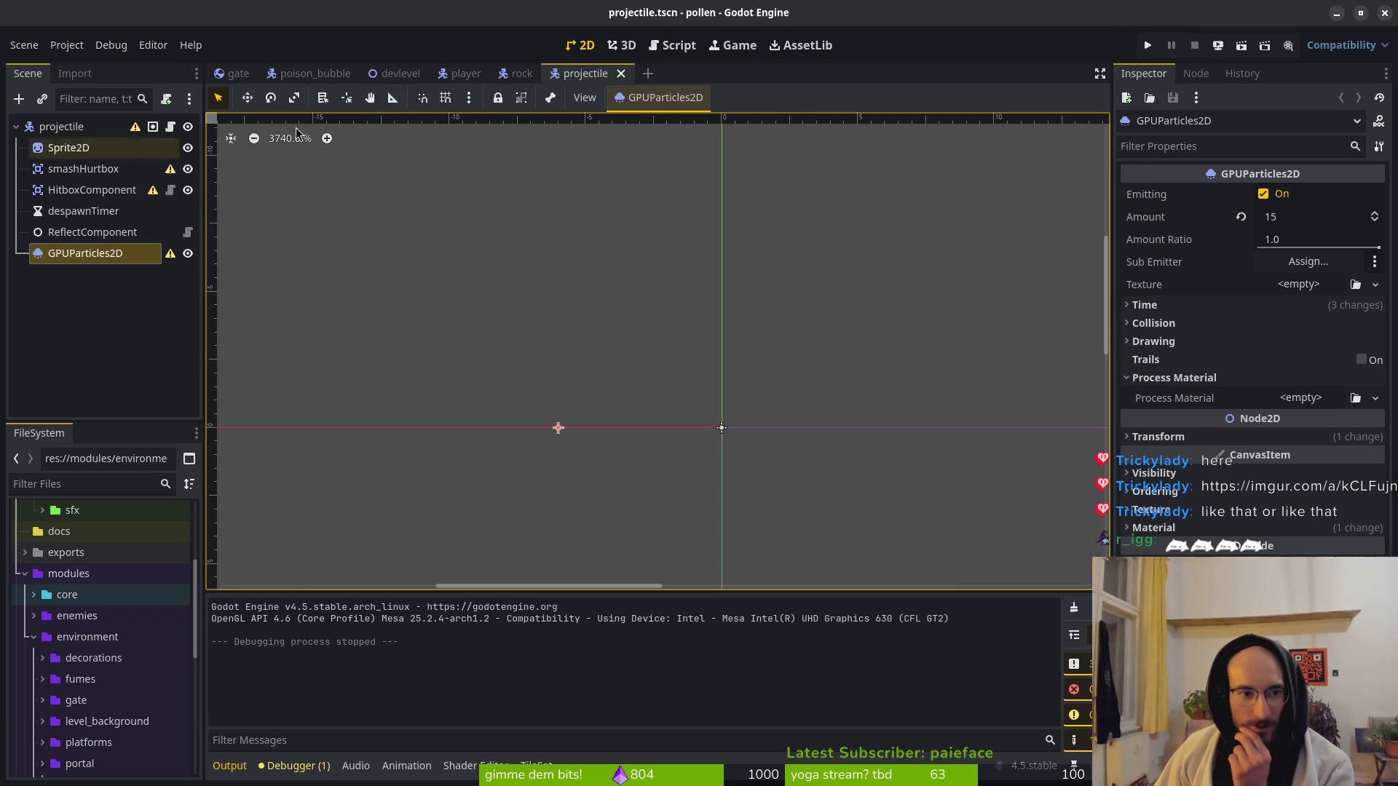
In the rock scene, change the particles' emission shape scale under Spawn settings.
{"action": "left_click", "coordinate": [543, 76]}
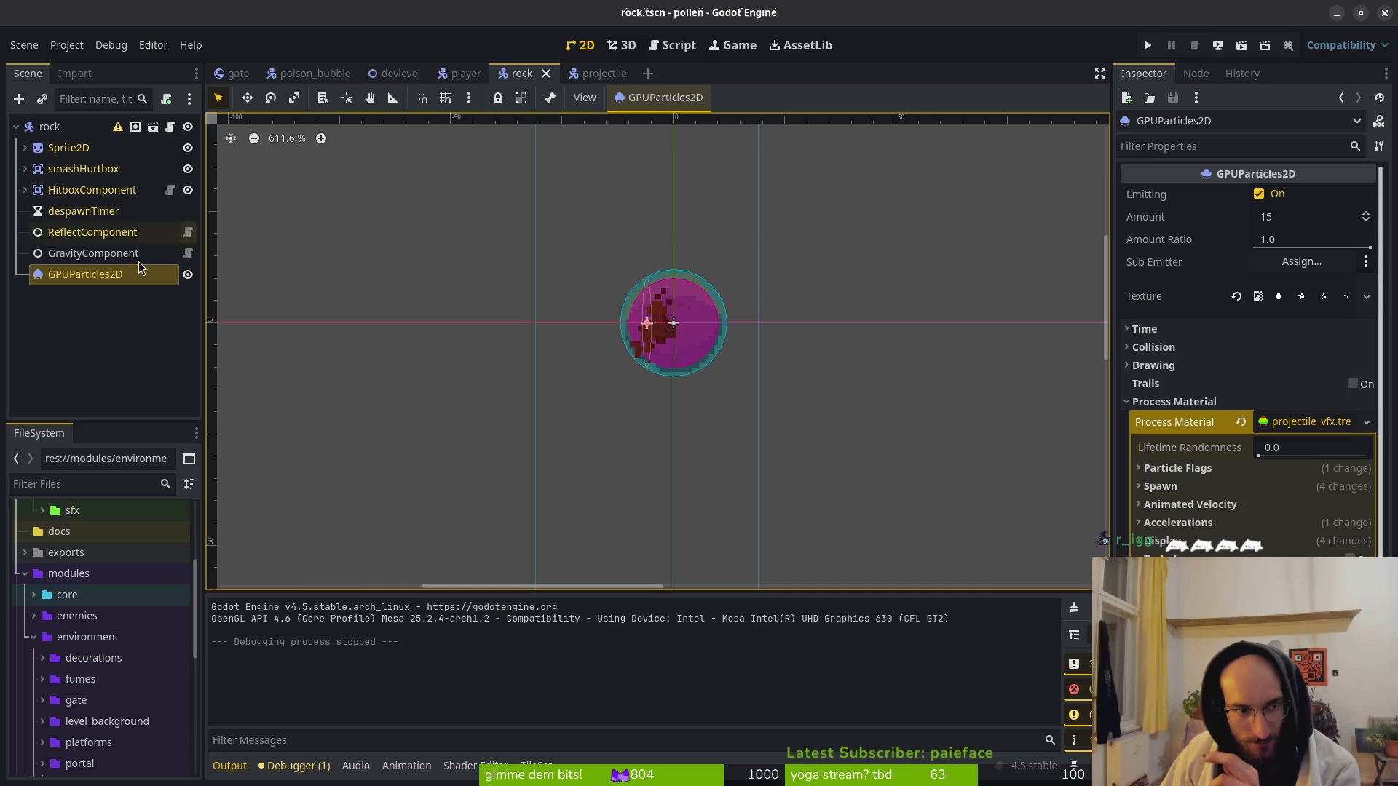
{"action": "left_click", "coordinate": [1209, 486]}
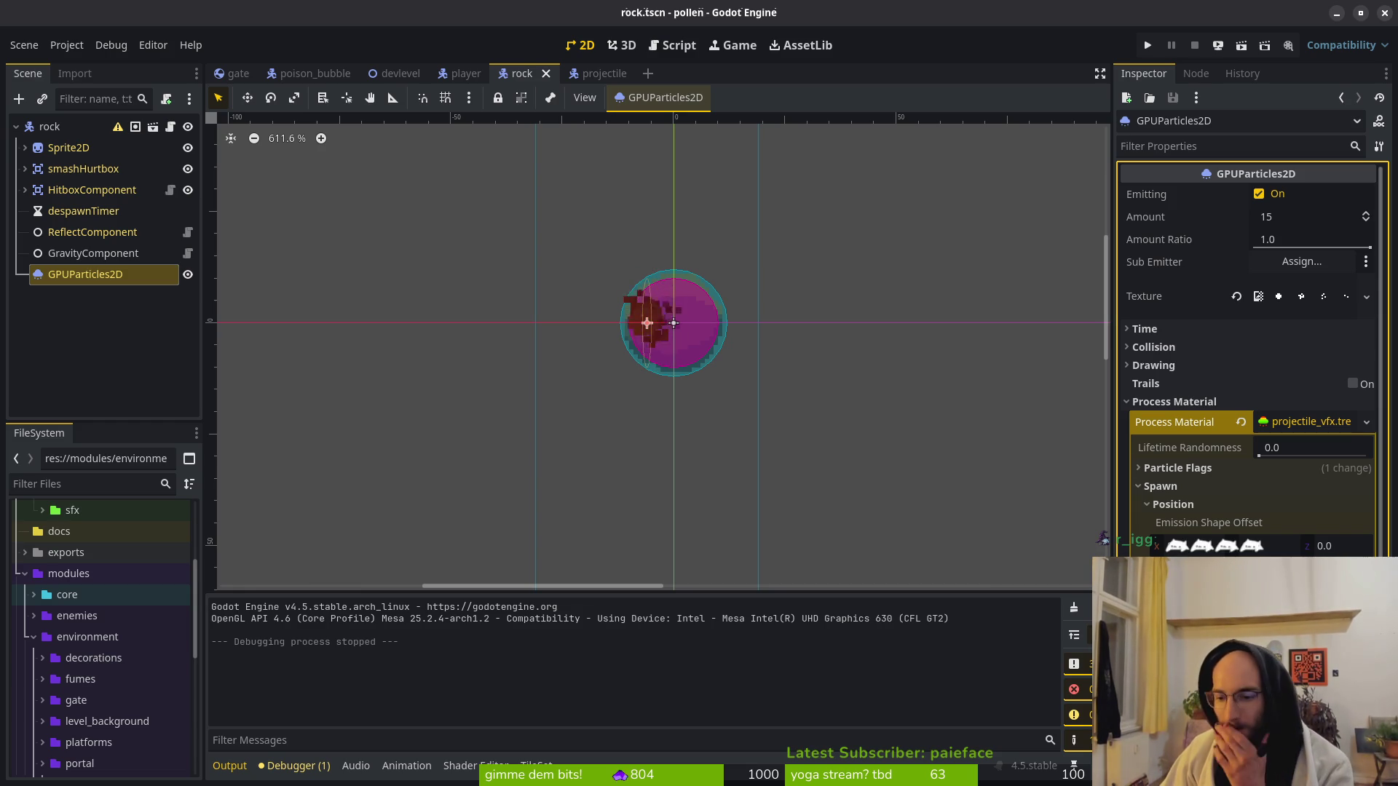
{"action": "key", "text": "Return"}
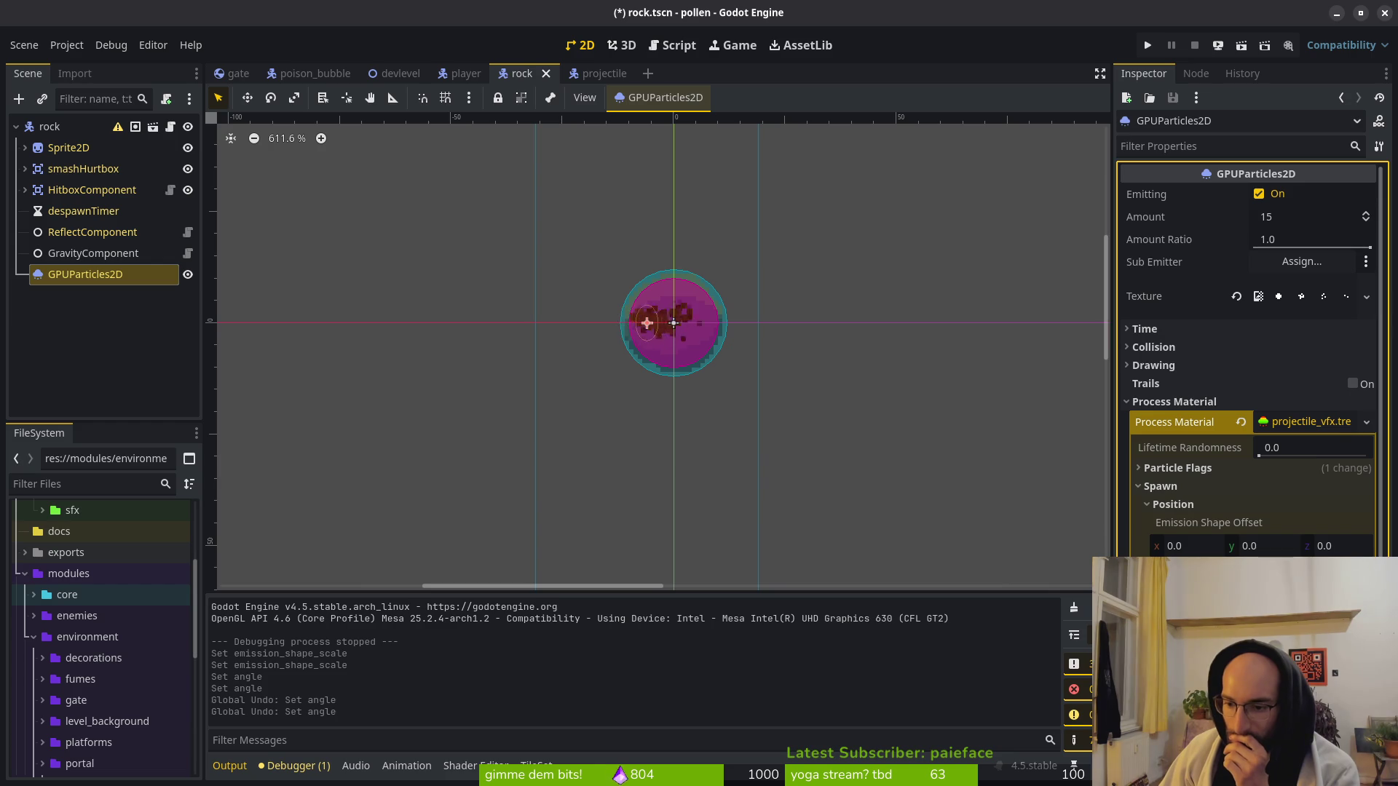
{"action": "left_click", "coordinate": [1172, 506]}
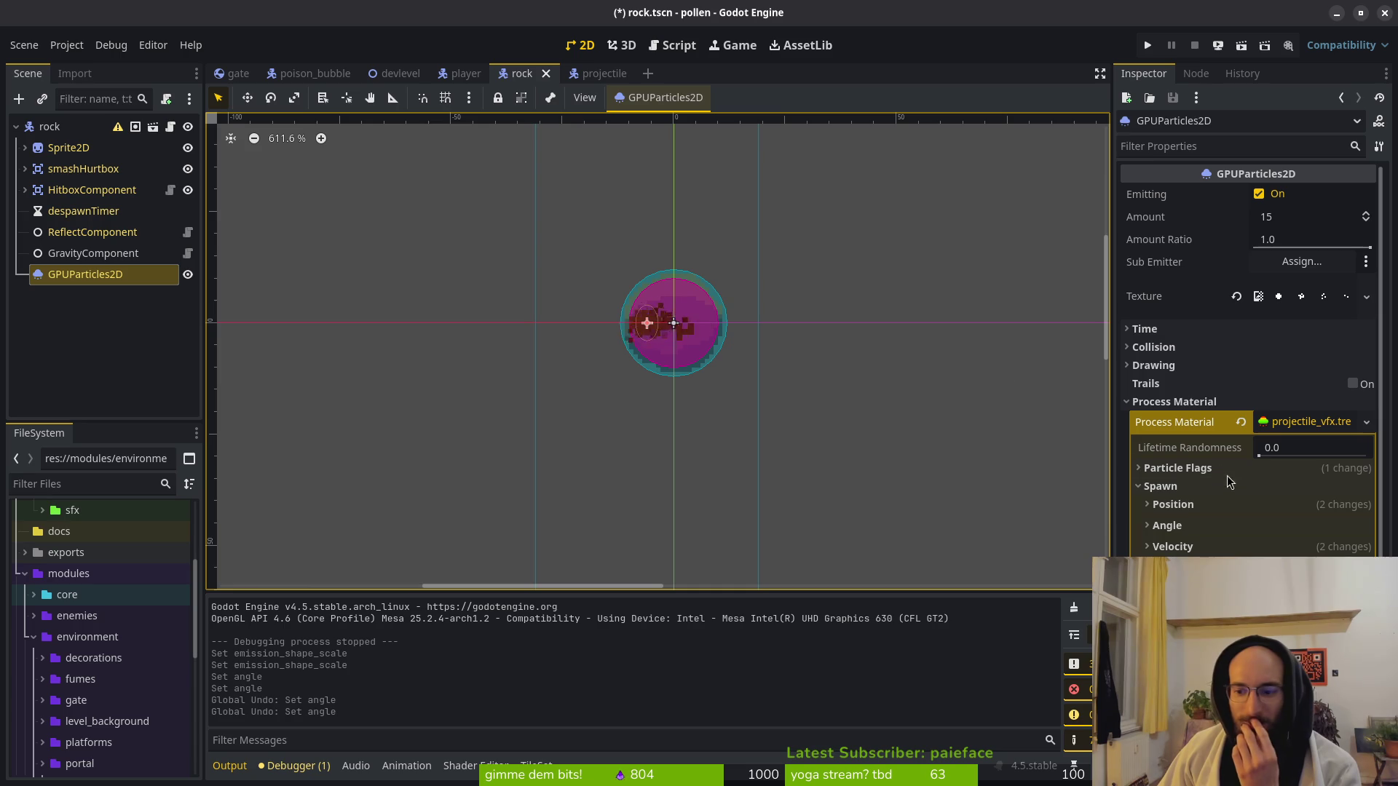
Re-expand the emission shape settings and undo the trial scale change.
{"action": "left_click", "coordinate": [1190, 486]}
{"action": "left_click", "coordinate": [1190, 486]}
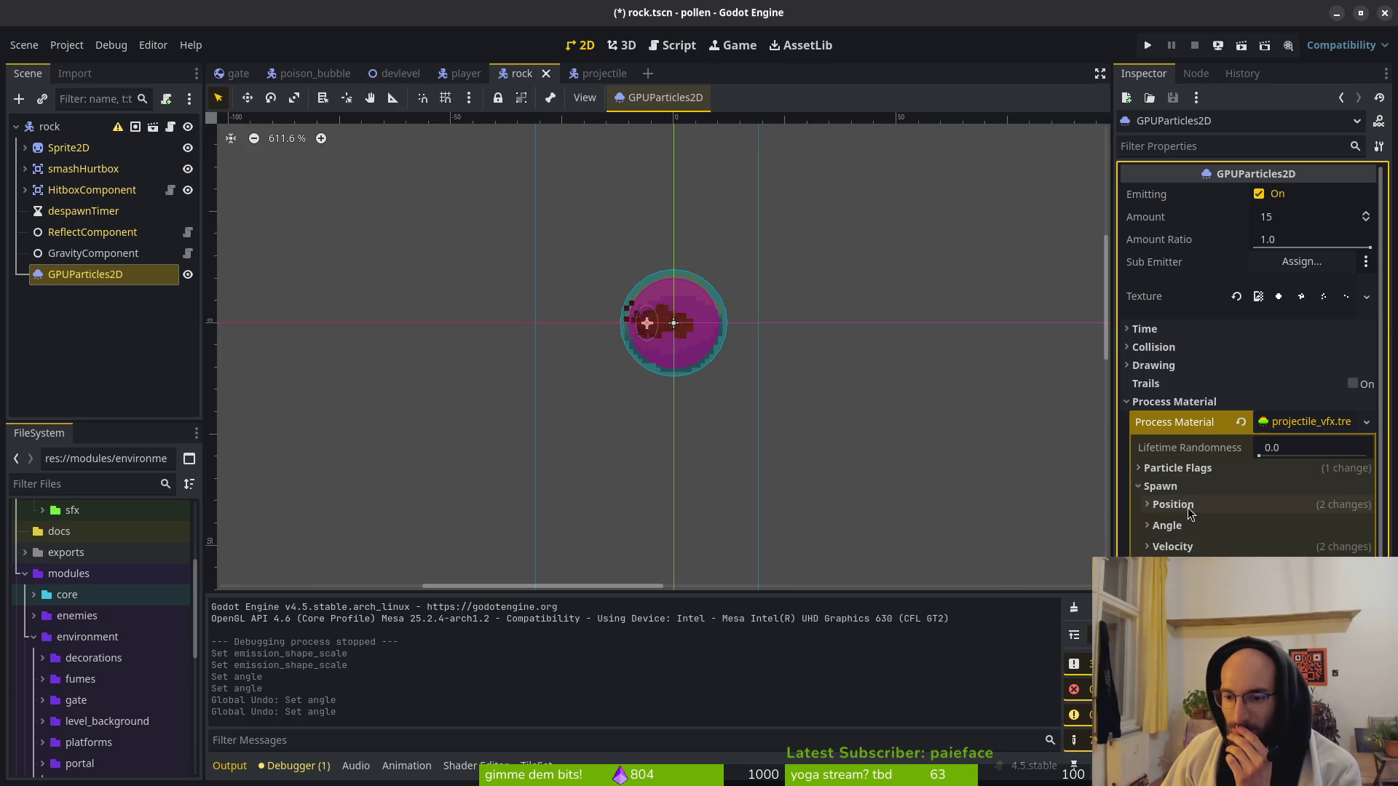
{"action": "left_click", "coordinate": [1173, 504]}
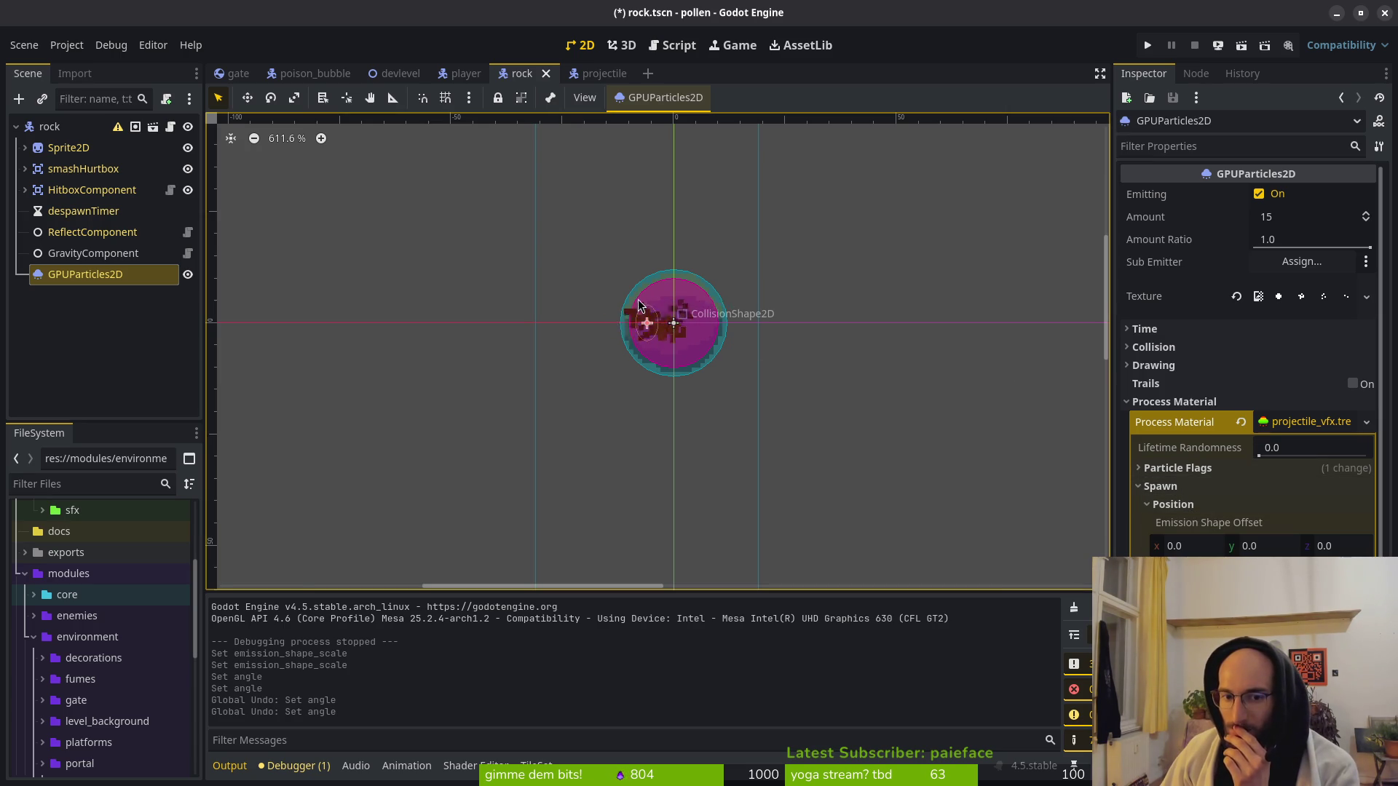
{"action": "key", "text": "ctrl+z"}
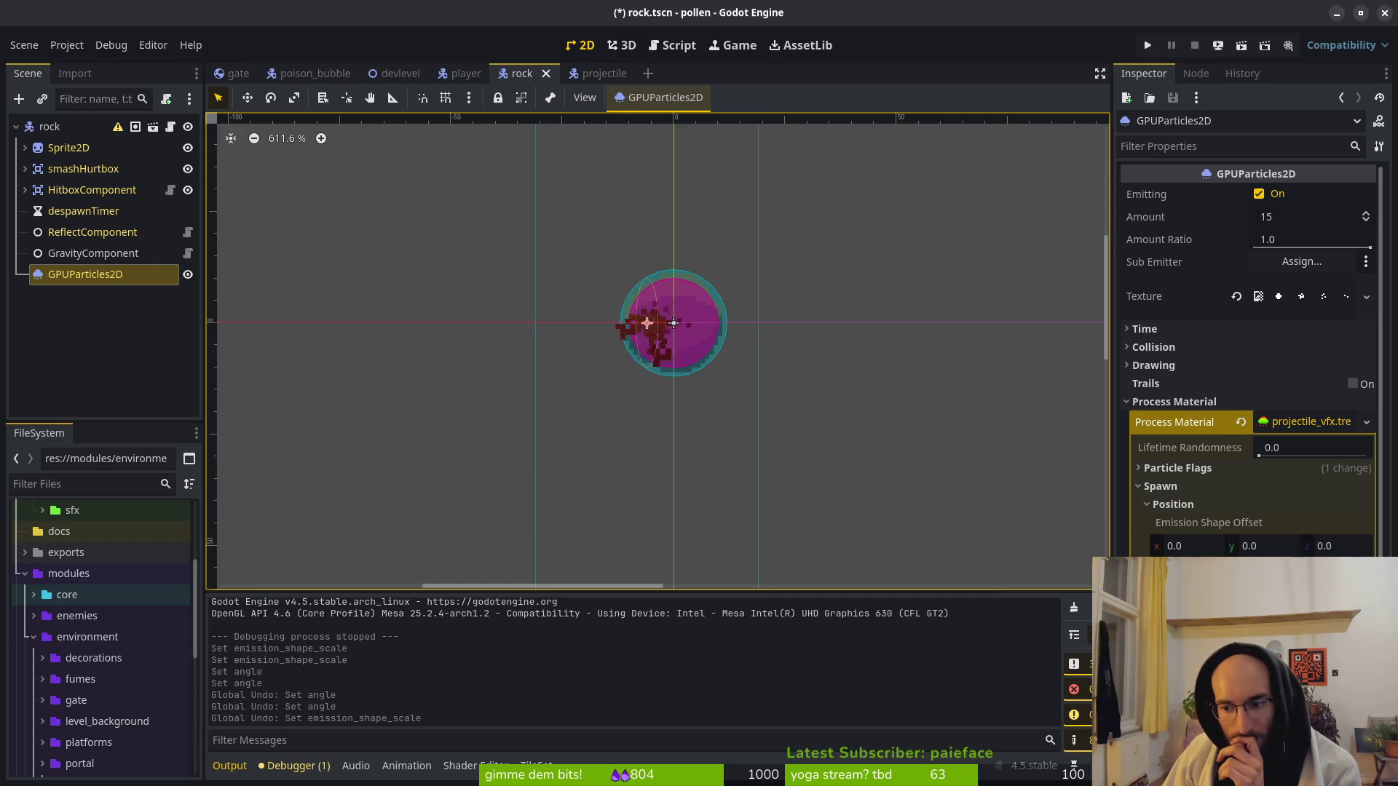
{"action": "left_click", "coordinate": [1209, 523]}
{"action": "scroll", "coordinate": [1209, 451], "scroll_direction": "down", "scroll_amount": 4}
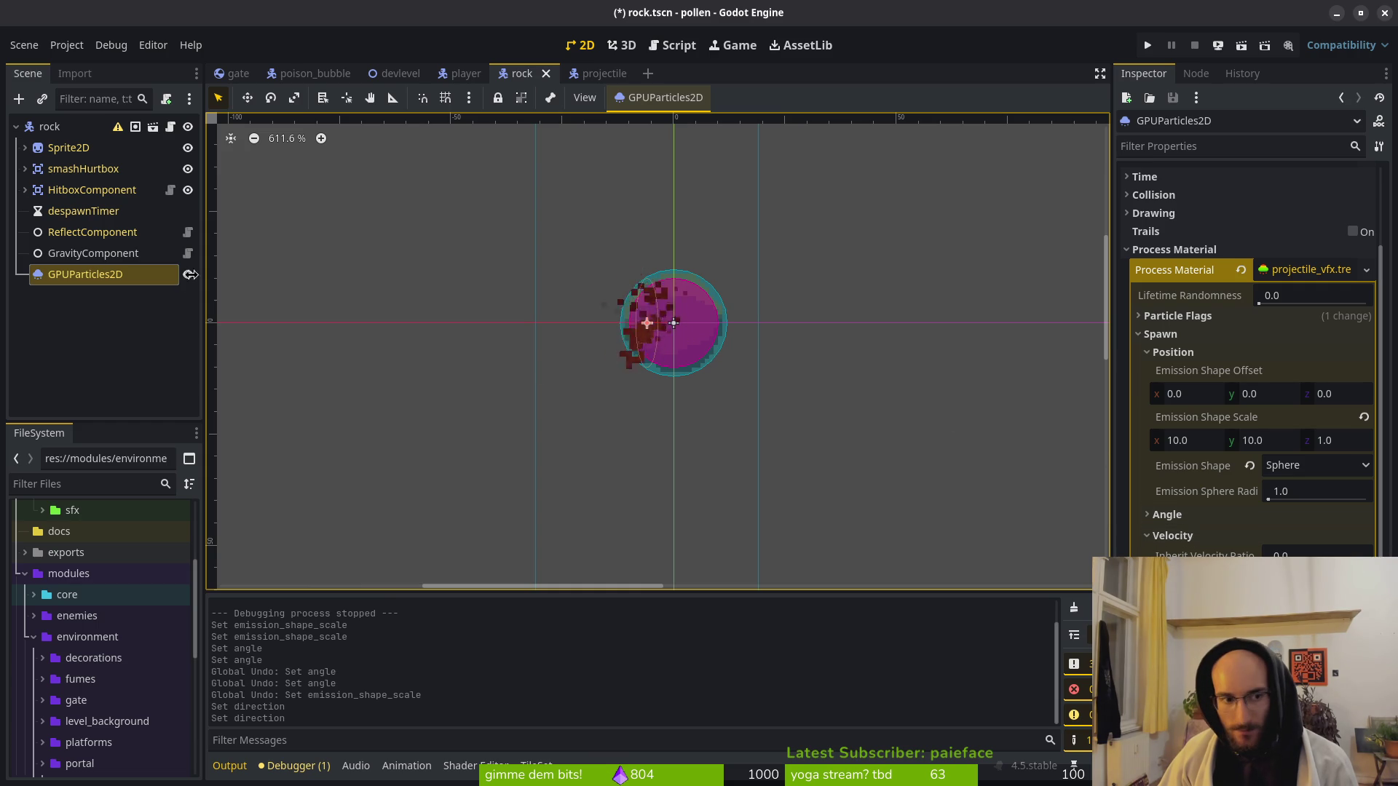
{"action": "left_click", "coordinate": [606, 76]}
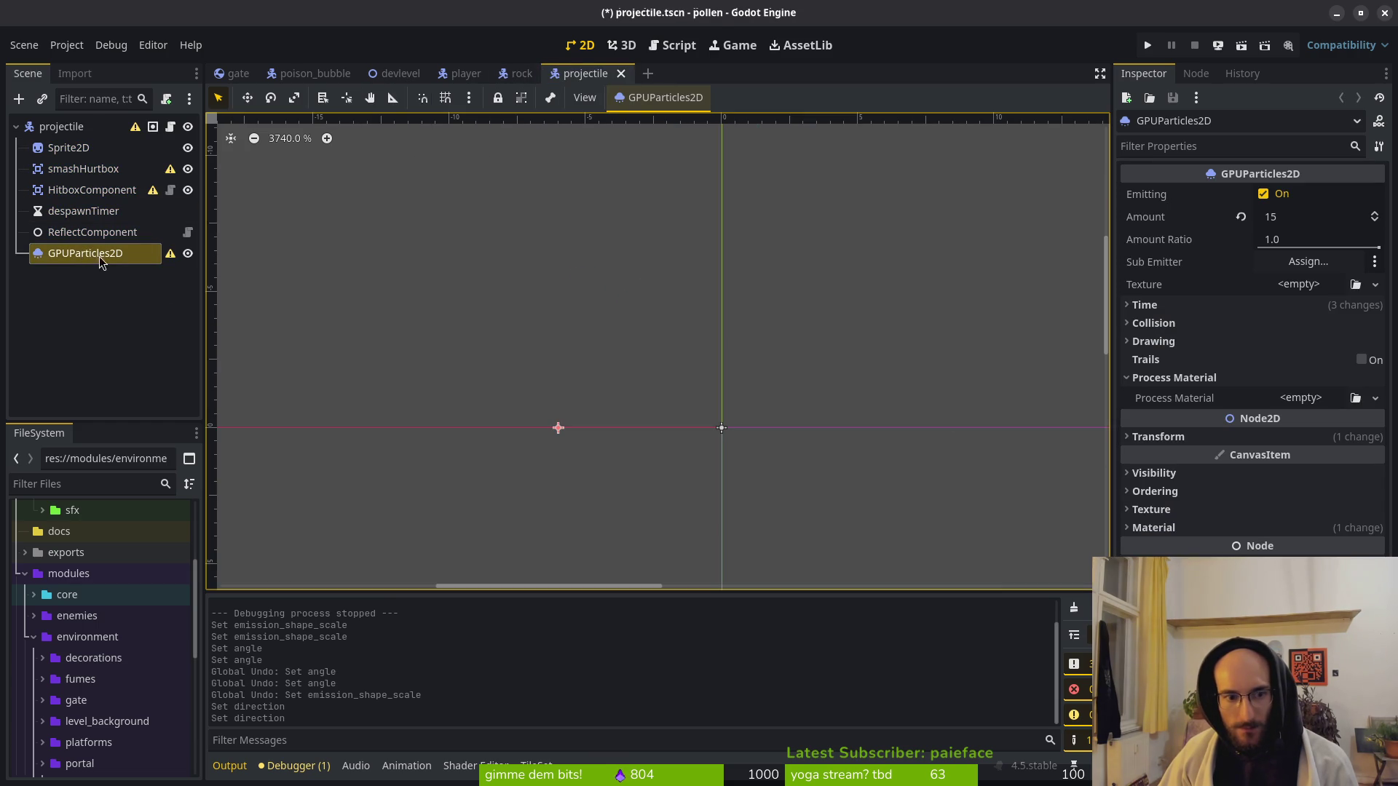
Reset the projectile particles' Transform position x to 0.
{"action": "left_click", "coordinate": [1174, 377]}
{"action": "left_click", "coordinate": [1157, 414]}
{"action": "left_click", "coordinate": [1241, 436]}
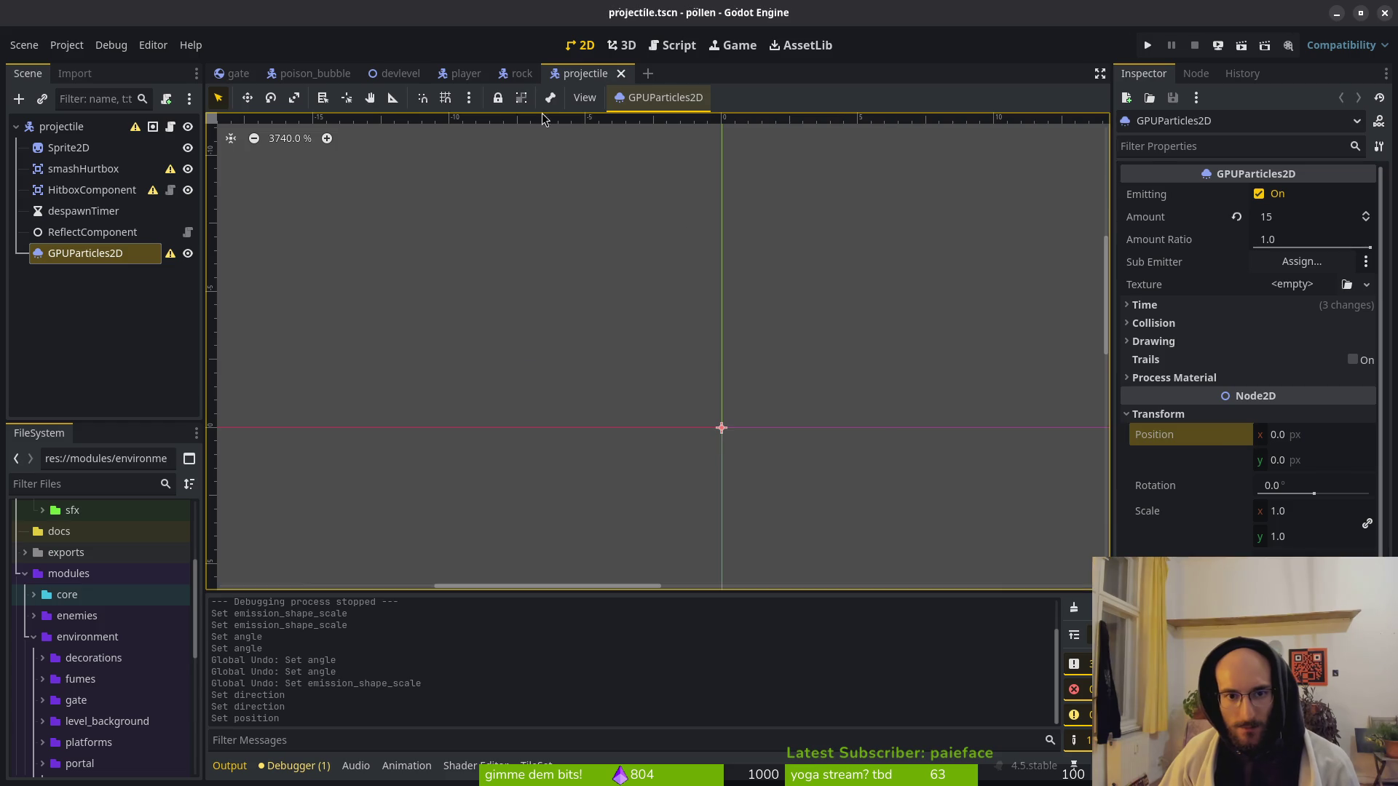
Set the rock particles' emission shape offset y to -6.0 and save the rock scene.
{"action": "left_click", "coordinate": [518, 74]}
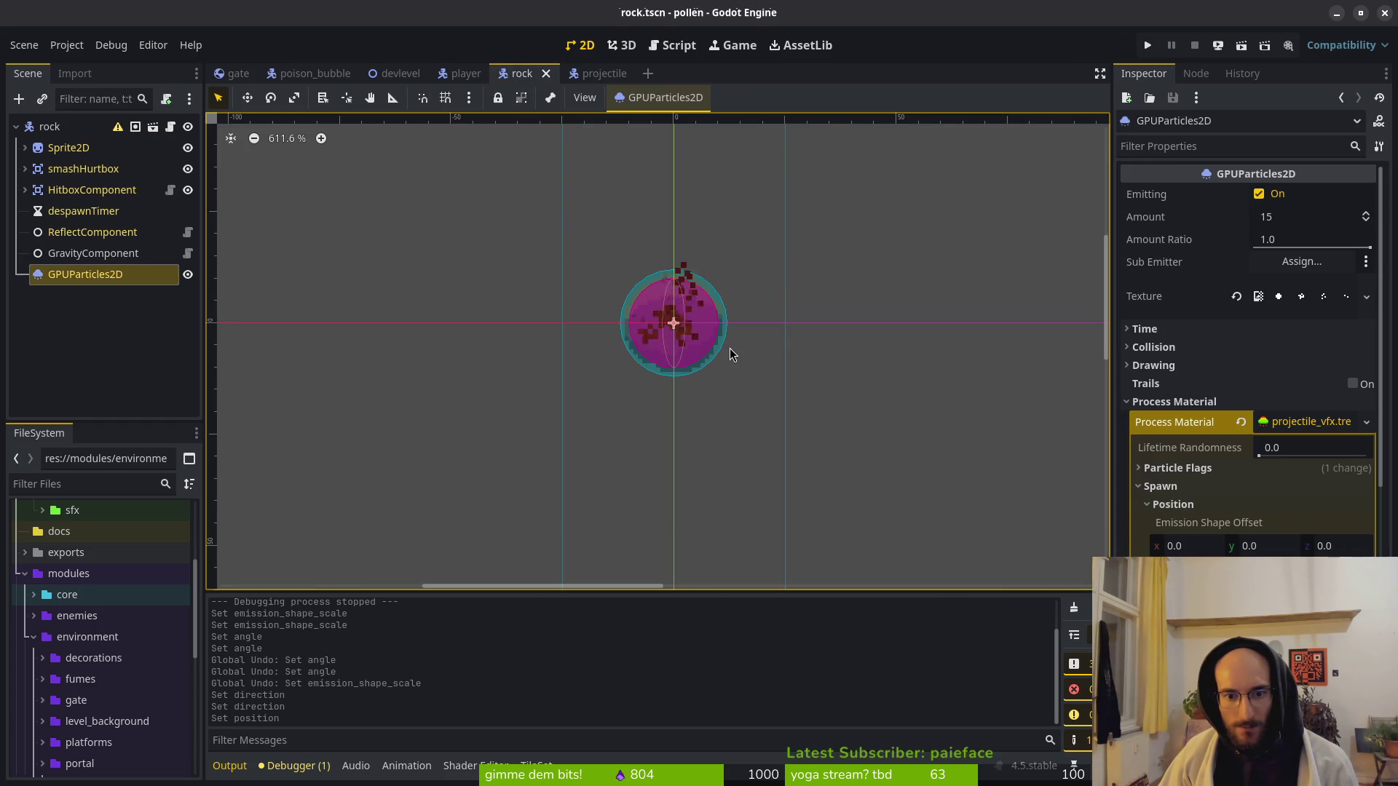
{"action": "left_click", "coordinate": [1272, 551]}
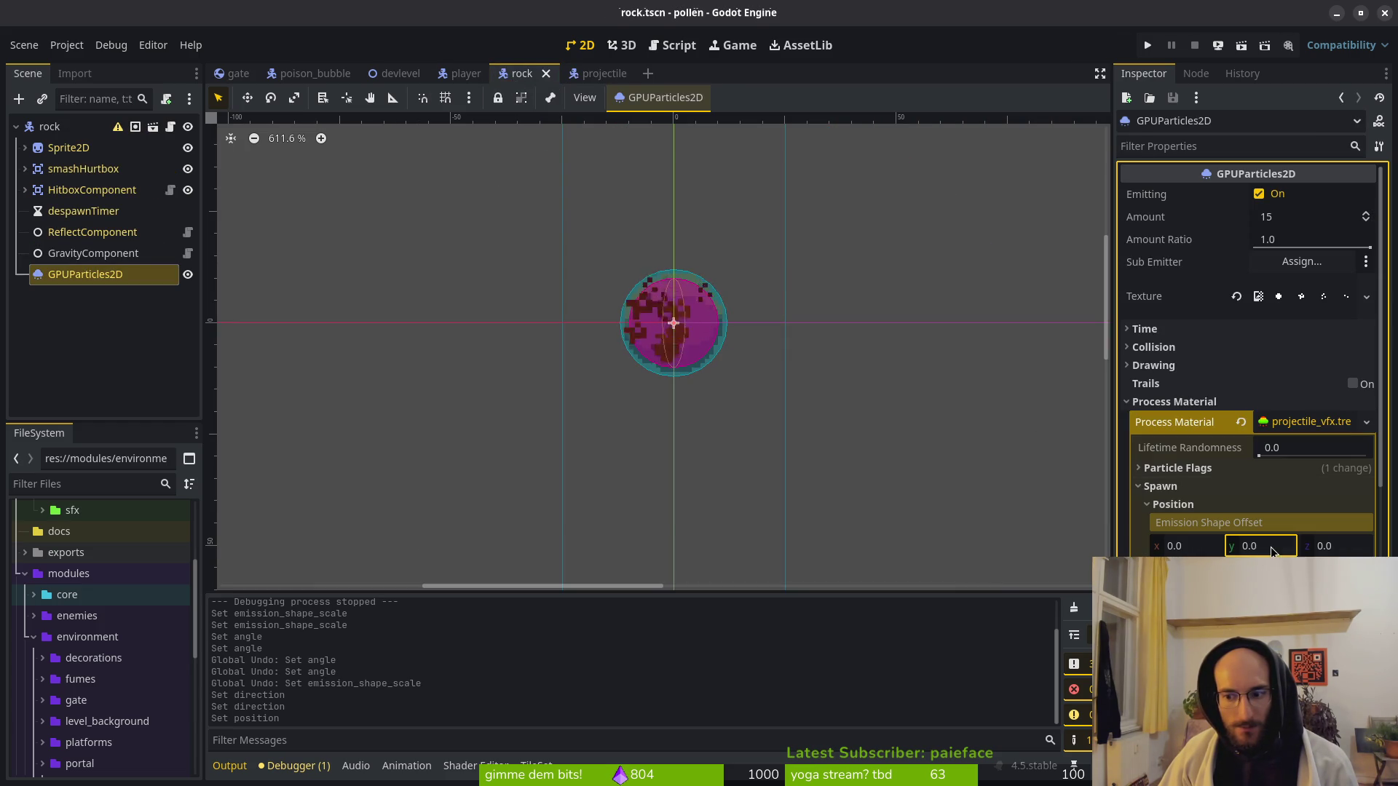
{"action": "type", "text": "0"}
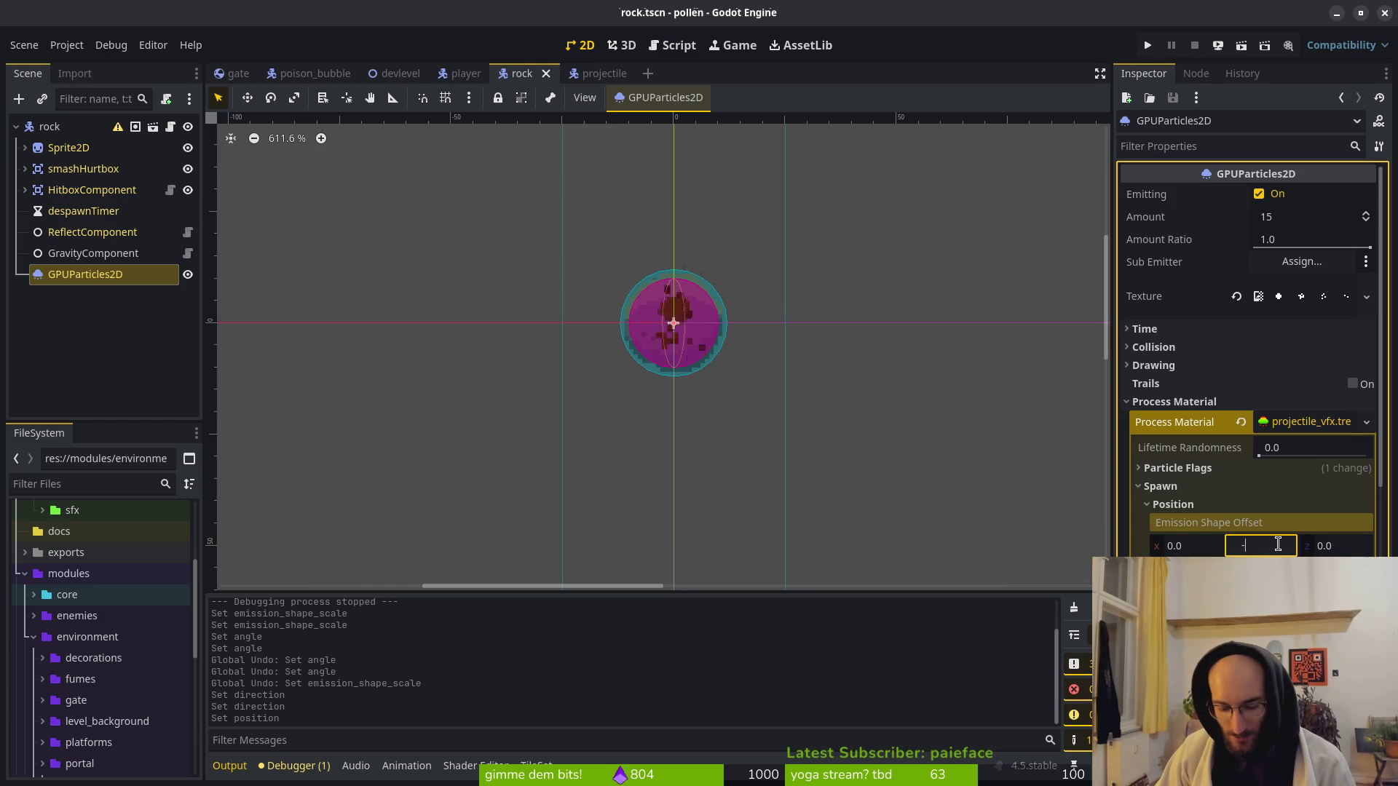
{"action": "type", "text": "6.0"}
{"action": "key", "text": "Return"}
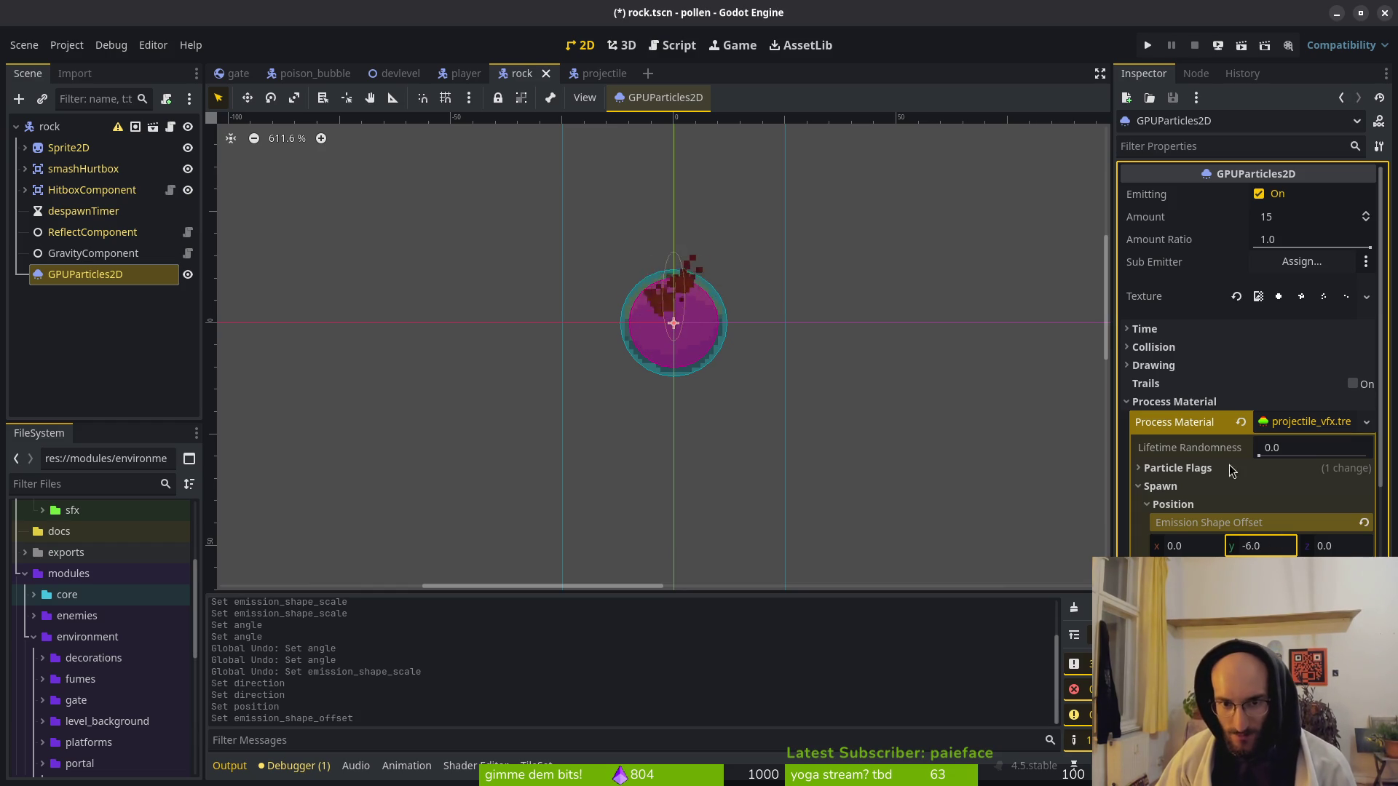
{"action": "key", "text": "ctrl+s"}
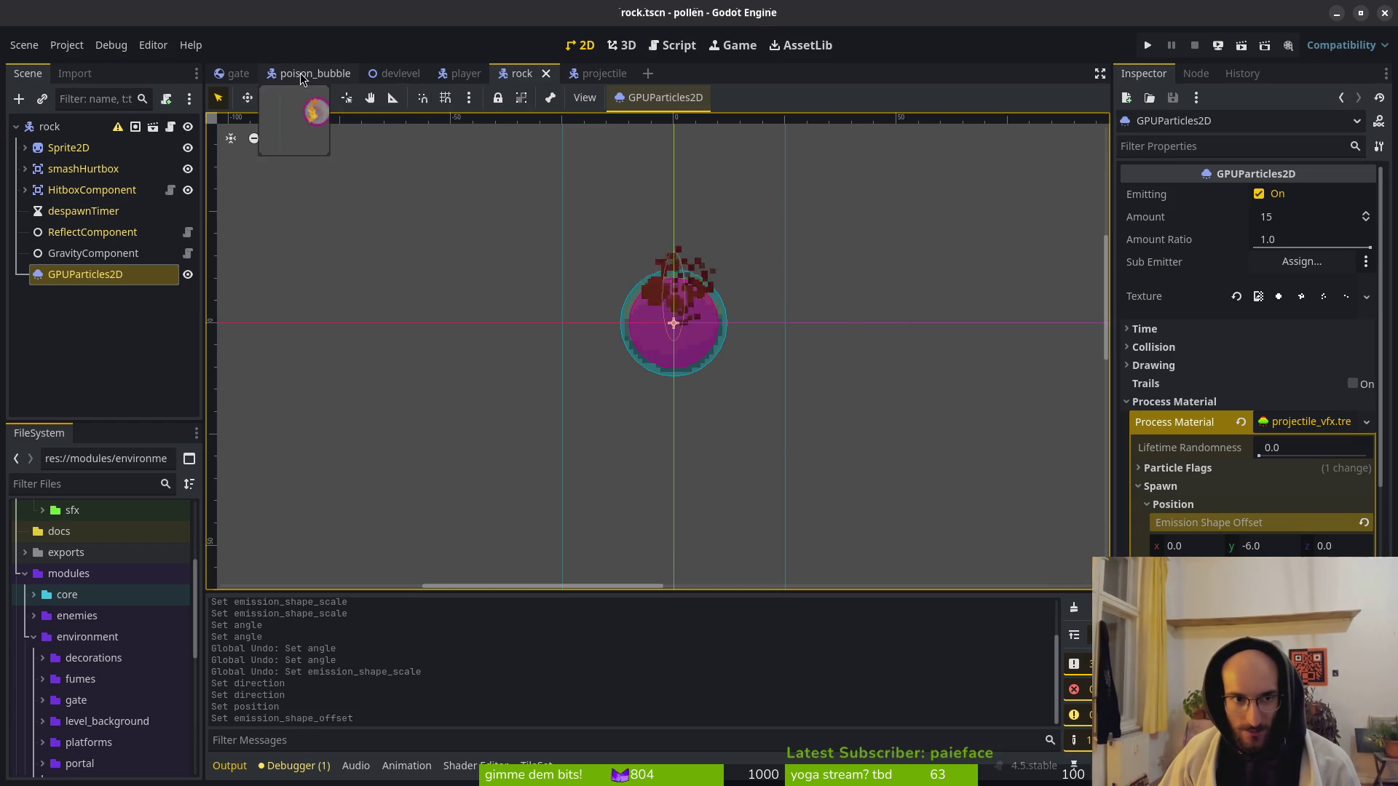
{"action": "left_click", "coordinate": [313, 74]}
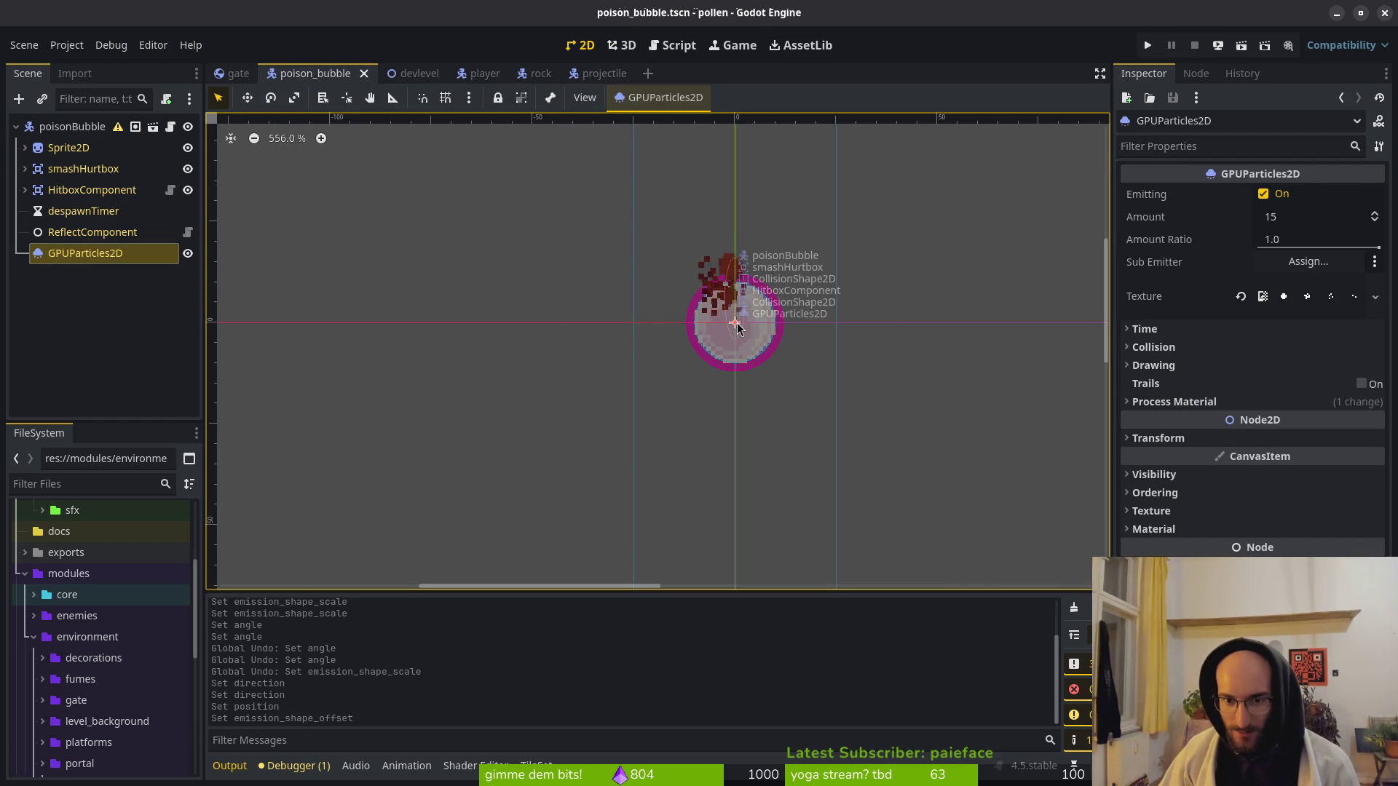
{"action": "left_click", "coordinate": [598, 74]}
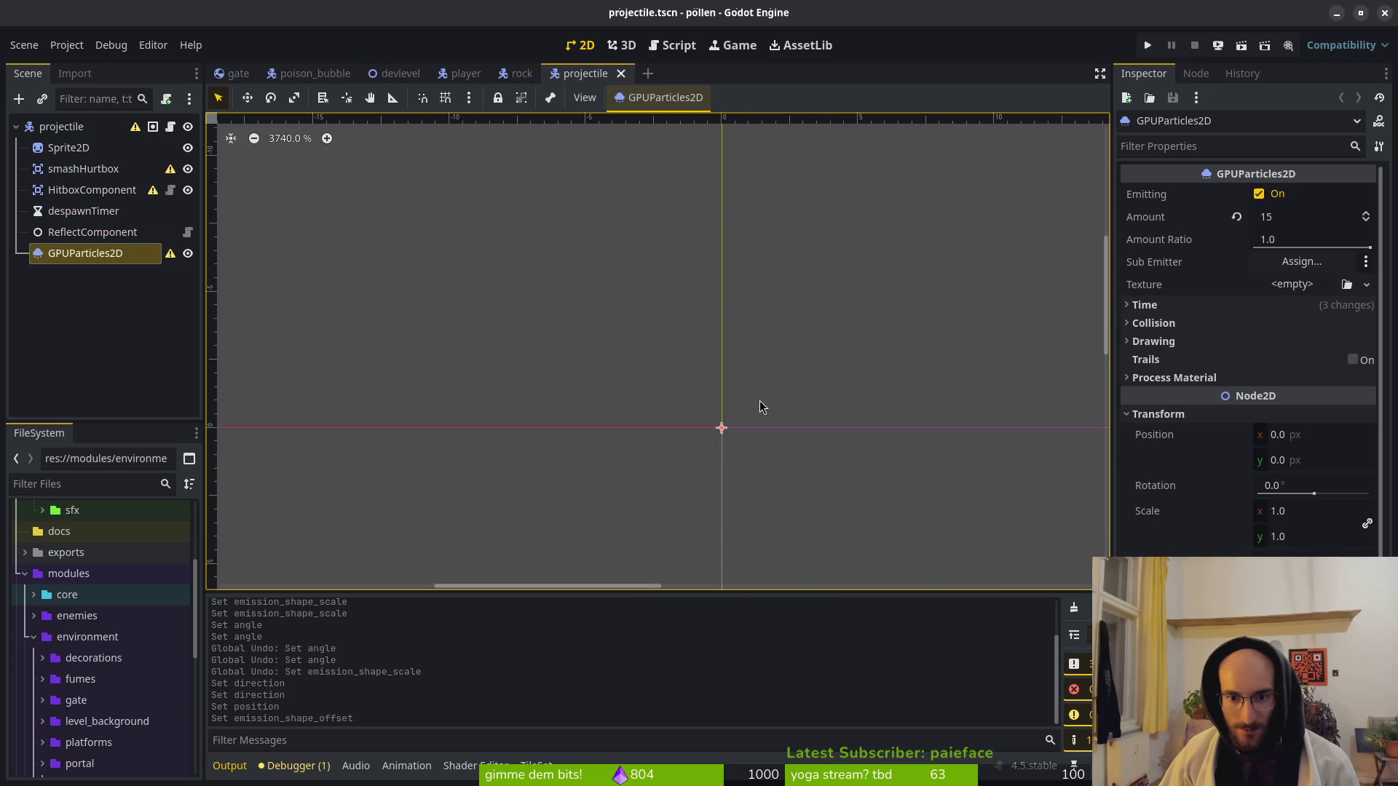
{"action": "left_click", "coordinate": [518, 73]}
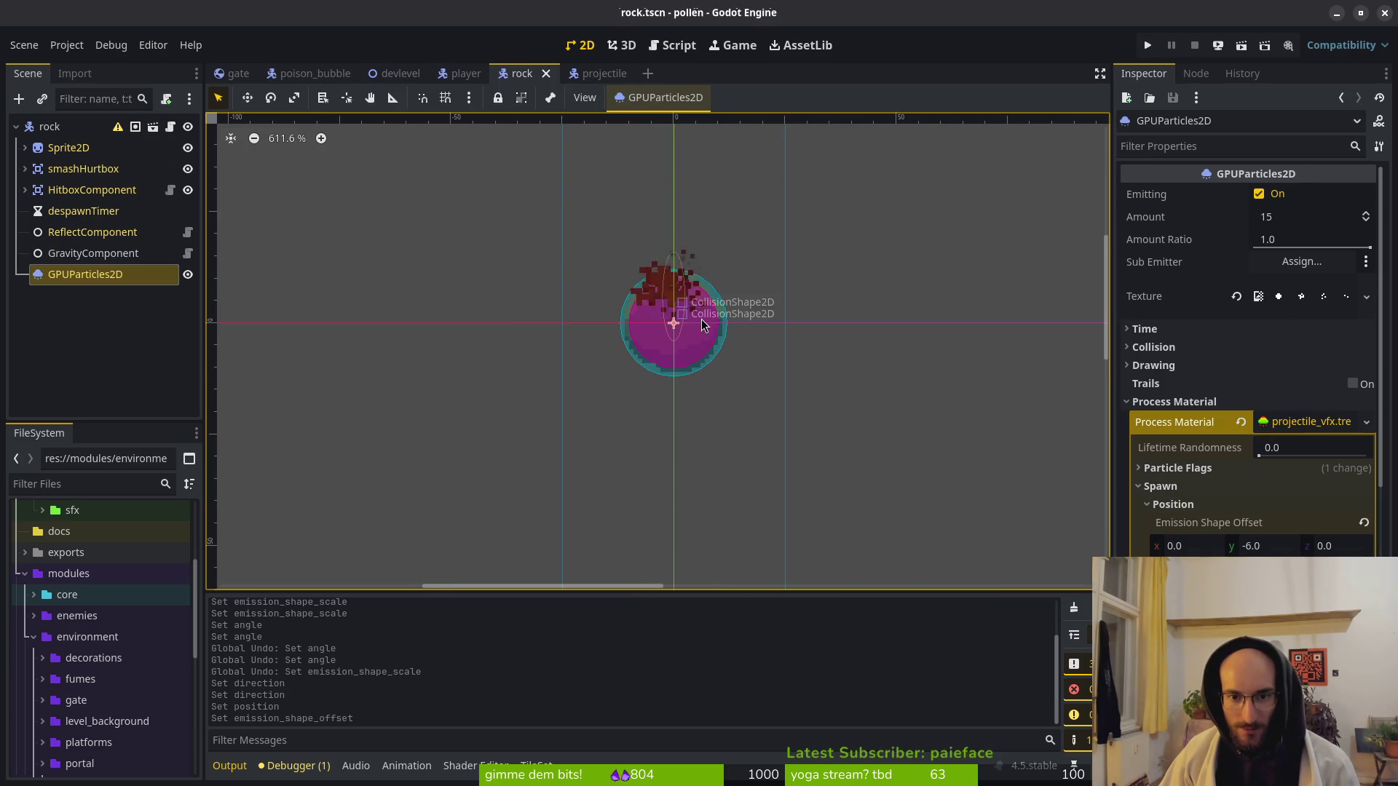